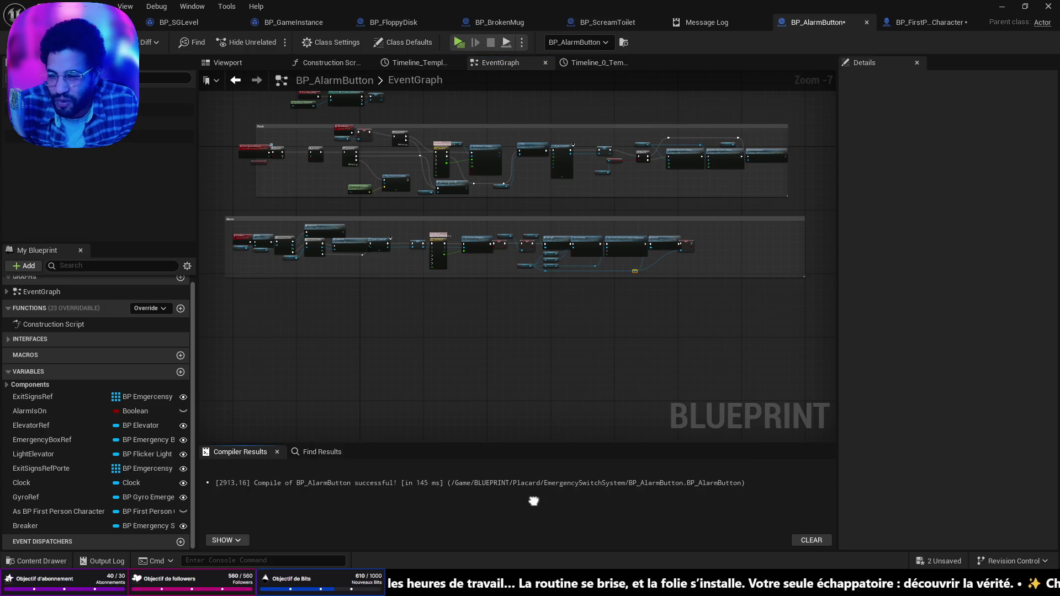
- Center the event graph, skip to the next music track, and minimize the music player
key(Home)
scroll(491, 334, up, 5)
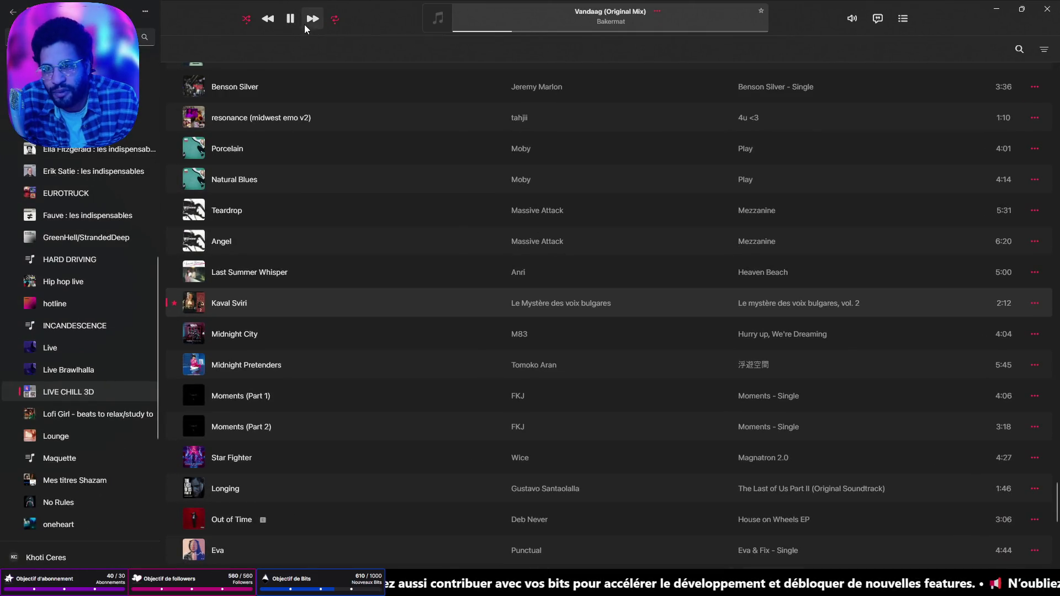
click(312, 20)
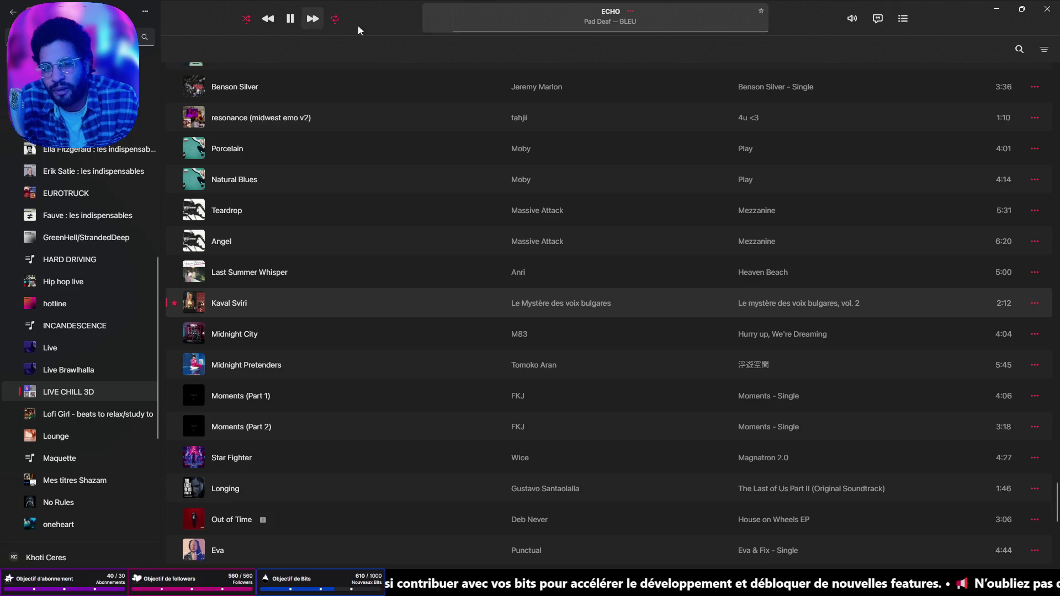
click(1001, 10)
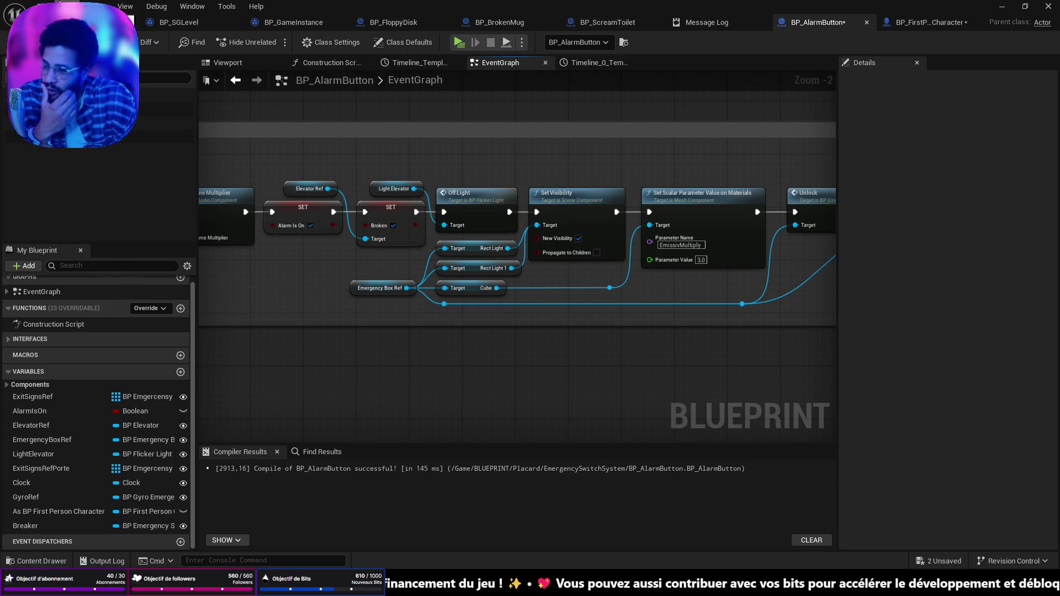
- Switch to the office level and fly the viewport down the aisle over the cubicles
click(135, 22)
drag(605, 331, 588, 295)
drag(637, 318, 651, 293)
drag(596, 315, 599, 320)
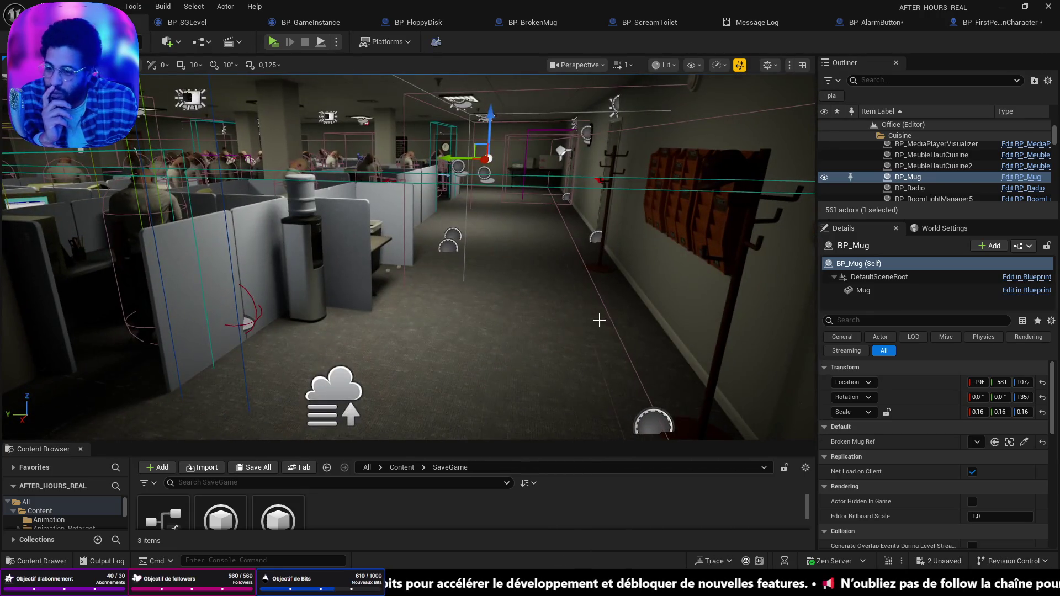
mouse_move(518, 315)
mouse_down()
mouse_move(582, 286)
mouse_move(519, 314)
mouse_up()
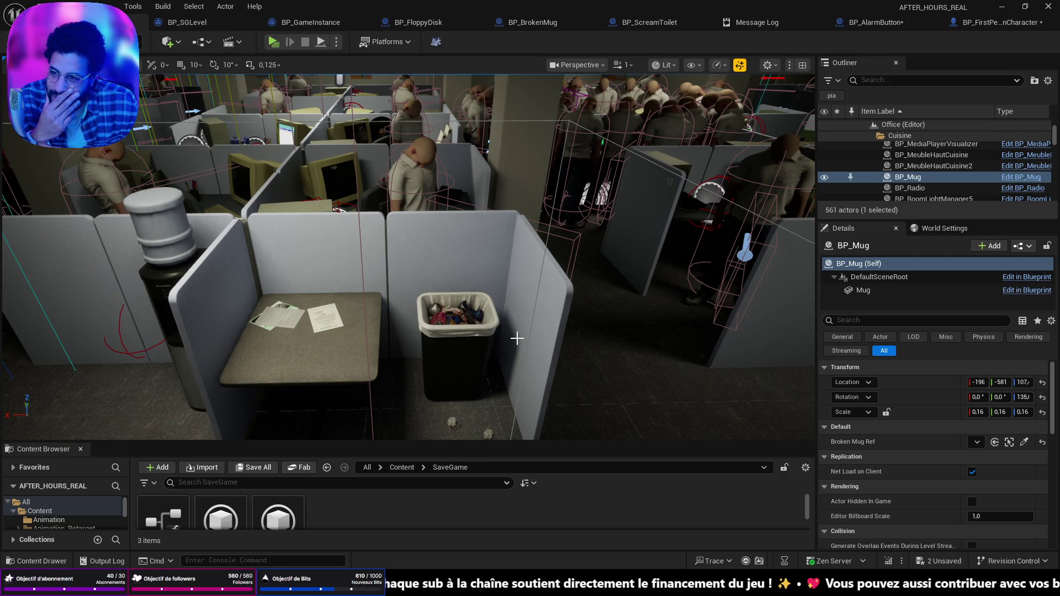
scroll(519, 337, down, 3)
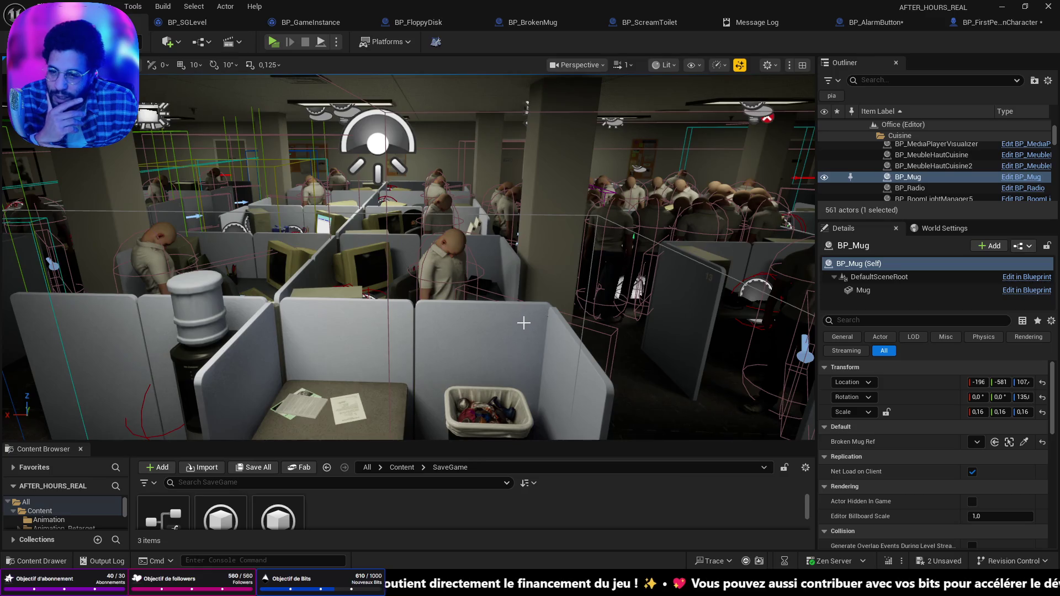
scroll(524, 322, down, 2)
scroll(525, 323, up, 5)
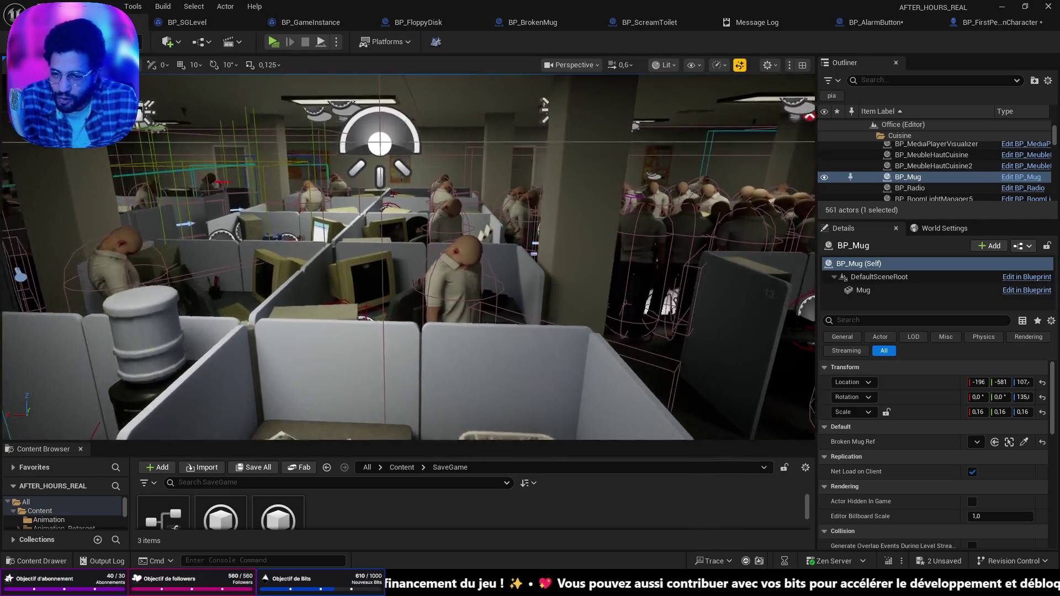
scroll(518, 314, down, 5)
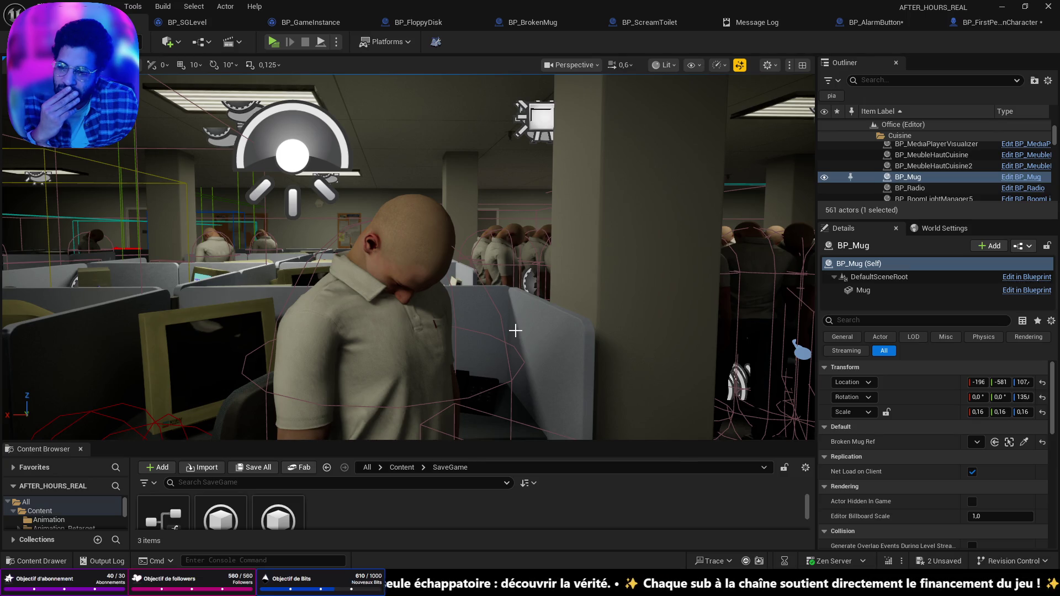
- Fly through the corridor into the cubicle office, then return to the BP_FirstPersonCharacter graph
key(w)
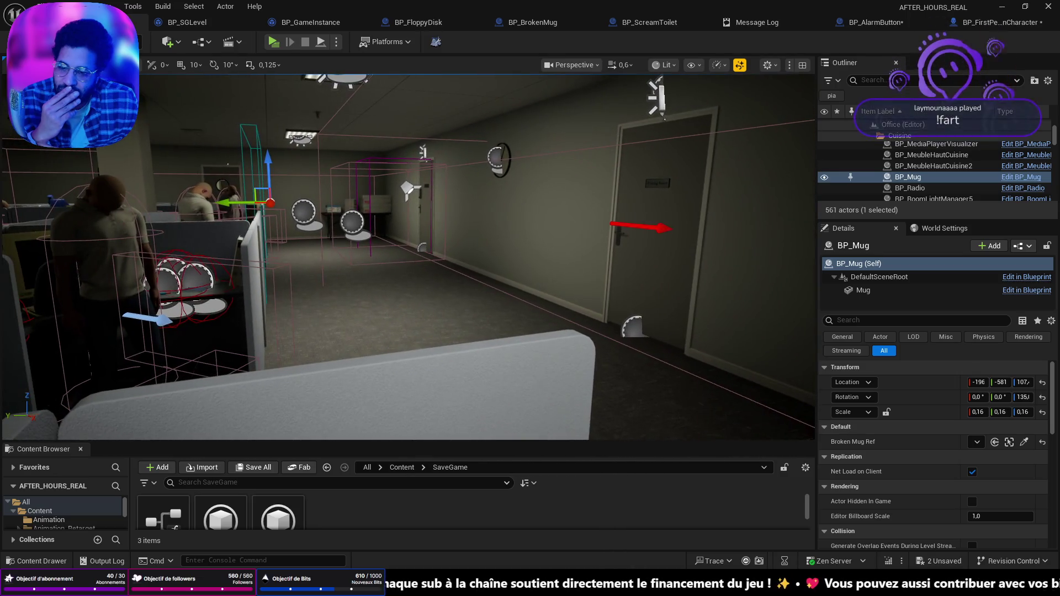
key(s)
key(s)
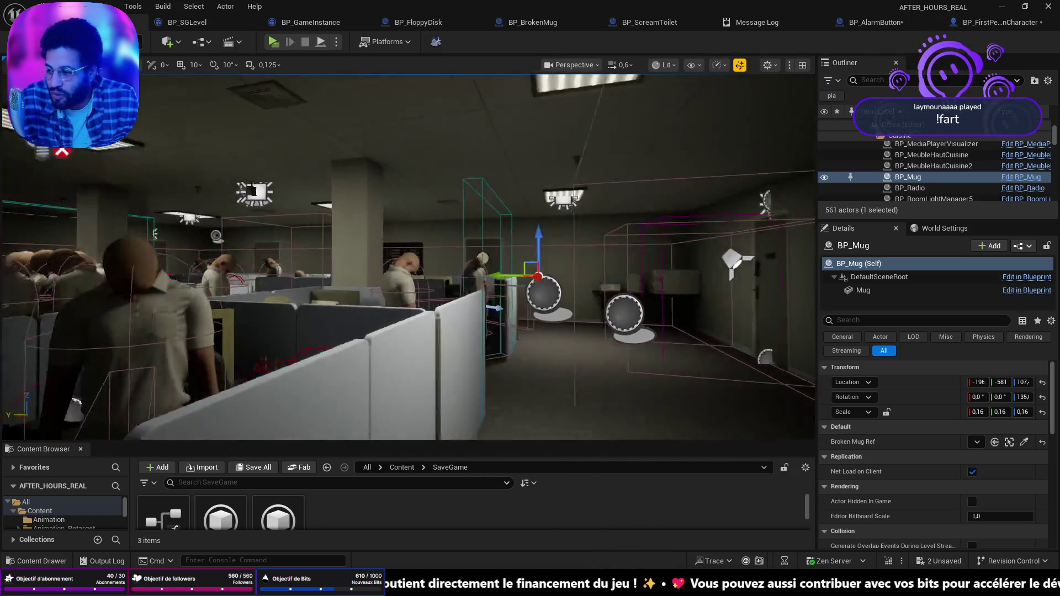
key(w)
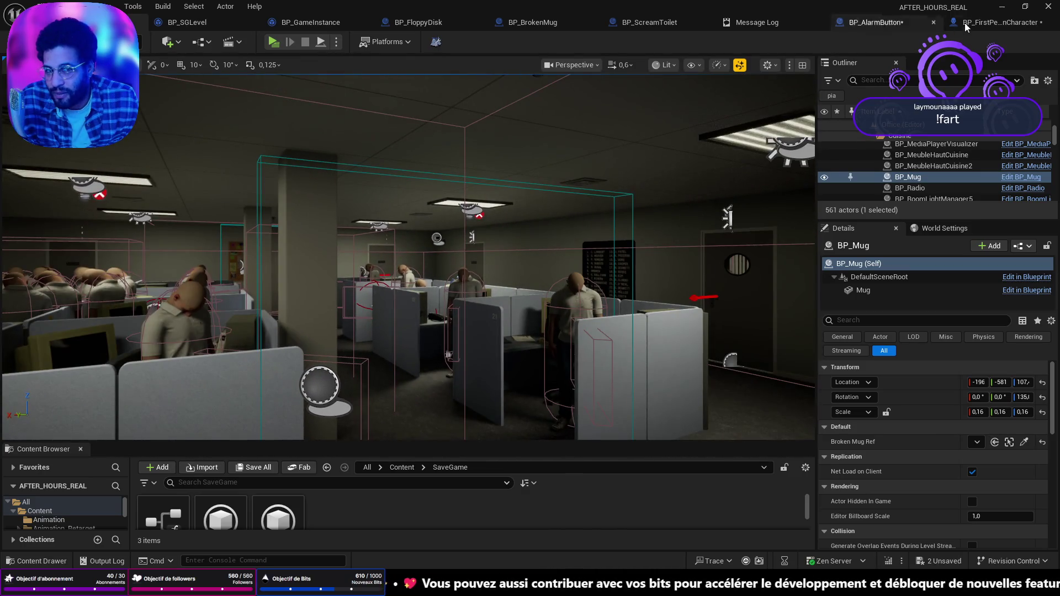
click(1000, 22)
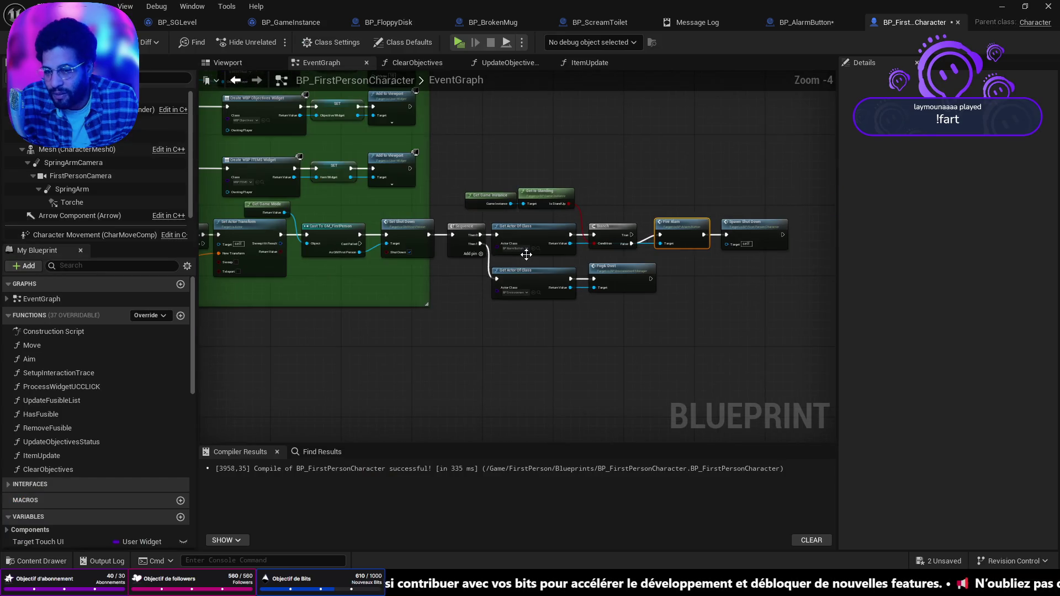
- Jump to the SpawnShutDown custom event, then go back to the AFTER_HOURS_REAL level
double_click(750, 228)
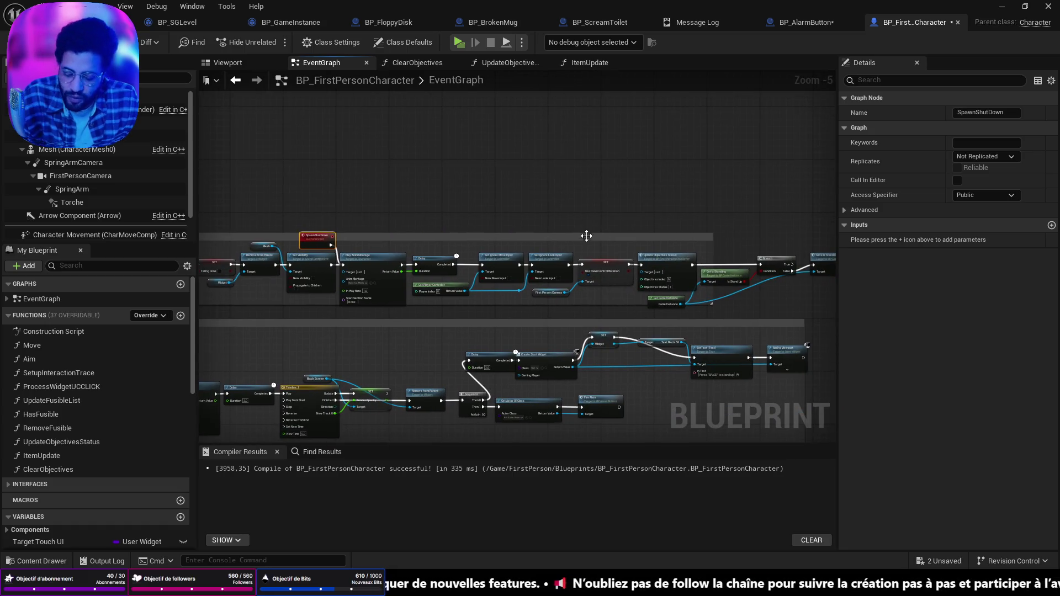
click(111, 22)
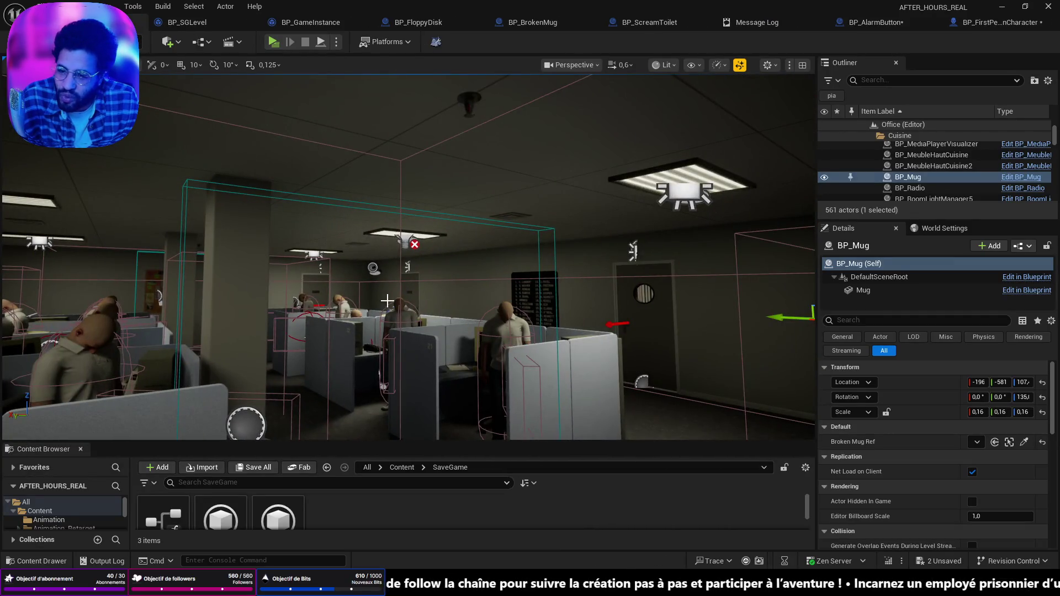
drag(494, 280, 506, 285)
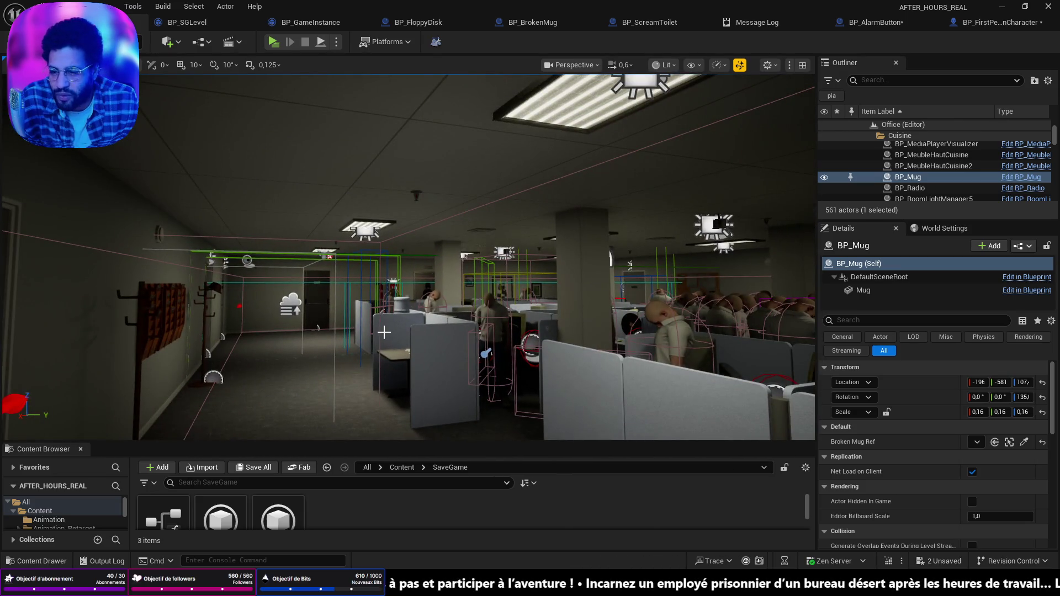
drag(396, 348, 401, 357)
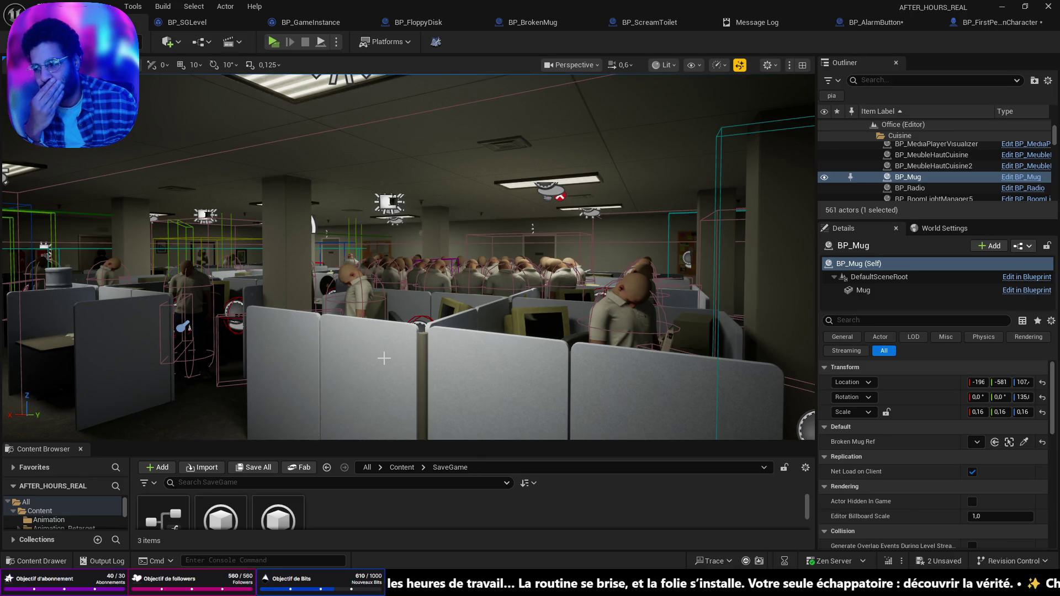
mouse_move(499, 288)
mouse_down()
mouse_move(486, 289)
mouse_move(497, 289)
mouse_up()
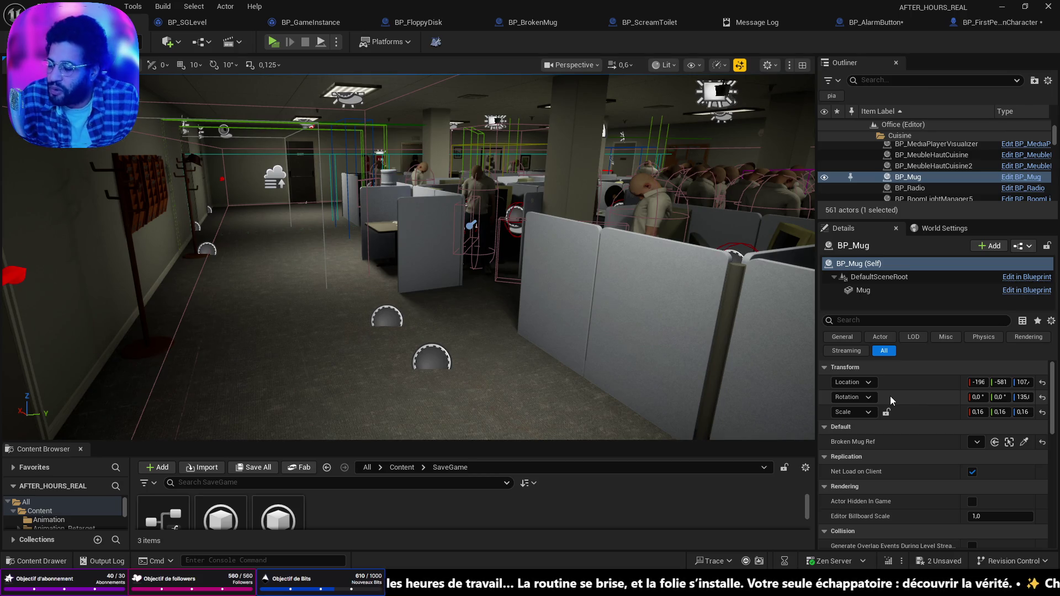
mouse_move(528, 289)
mouse_down()
mouse_move(538, 288)
mouse_move(535, 243)
mouse_move(574, 243)
mouse_move(539, 246)
mouse_up()
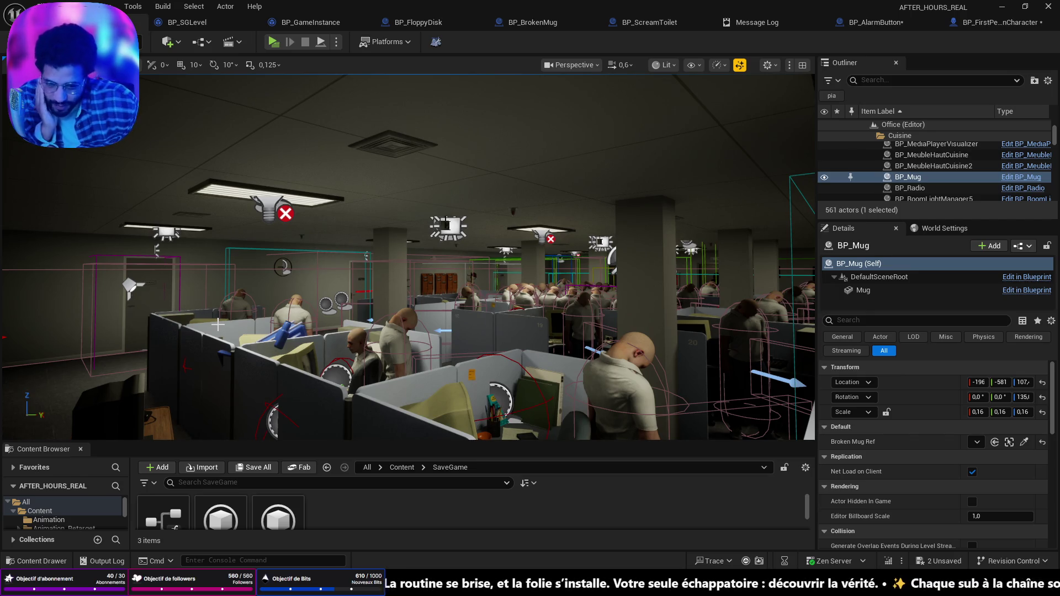
key(w)
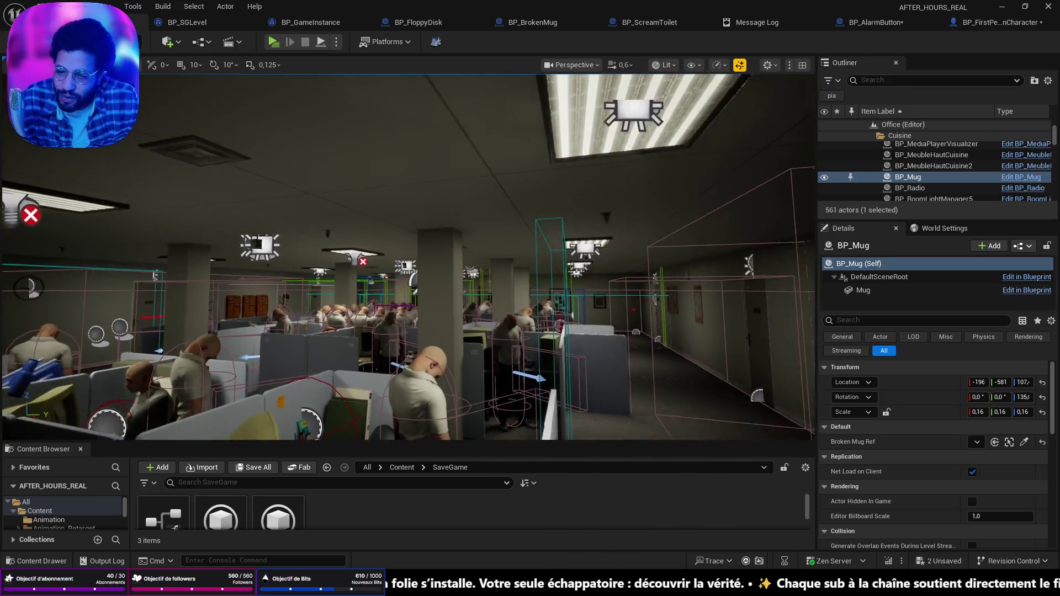
key(w)
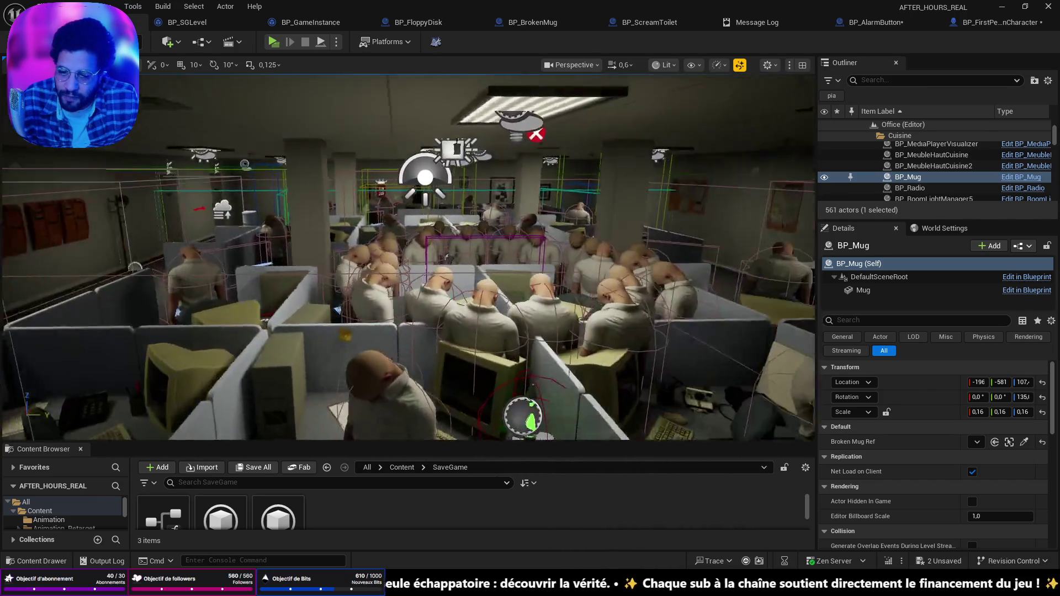
key(w)
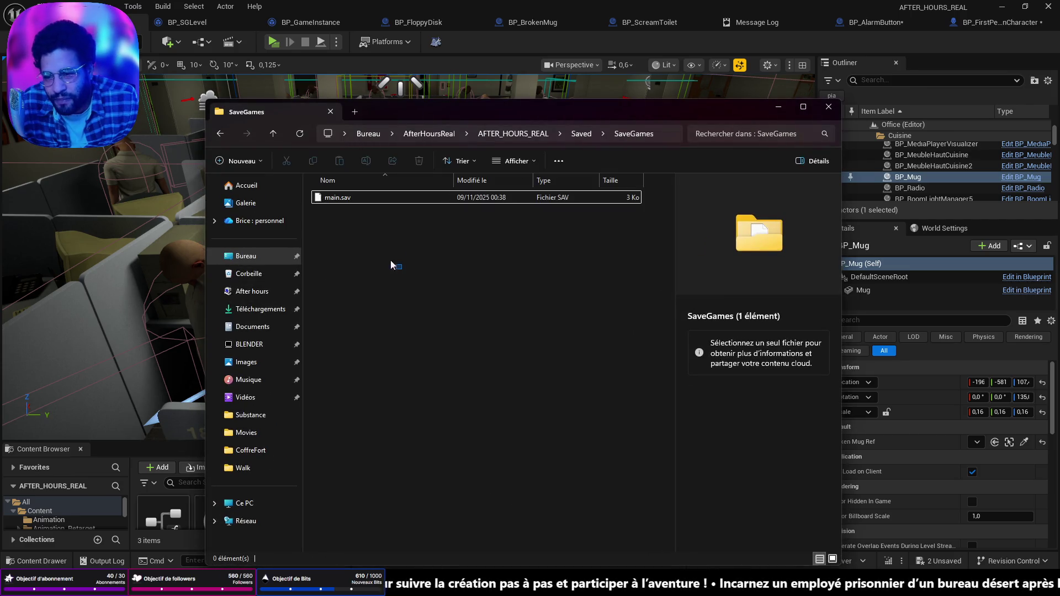
- Delete main.sav from the SaveGames folder and minimize File Explorer
right_click(366, 198)
key(Escape)
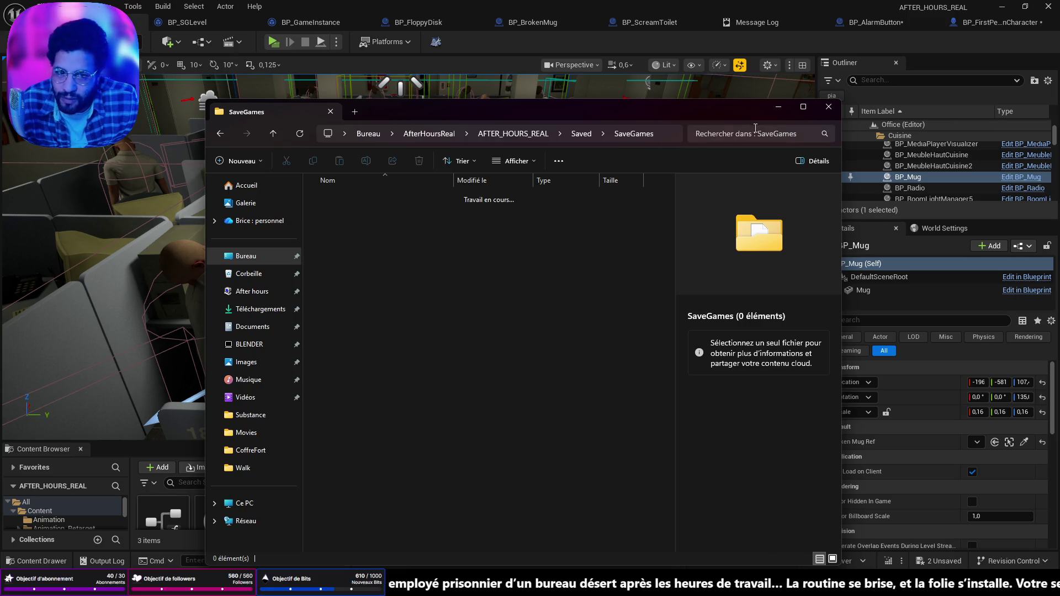
click(779, 107)
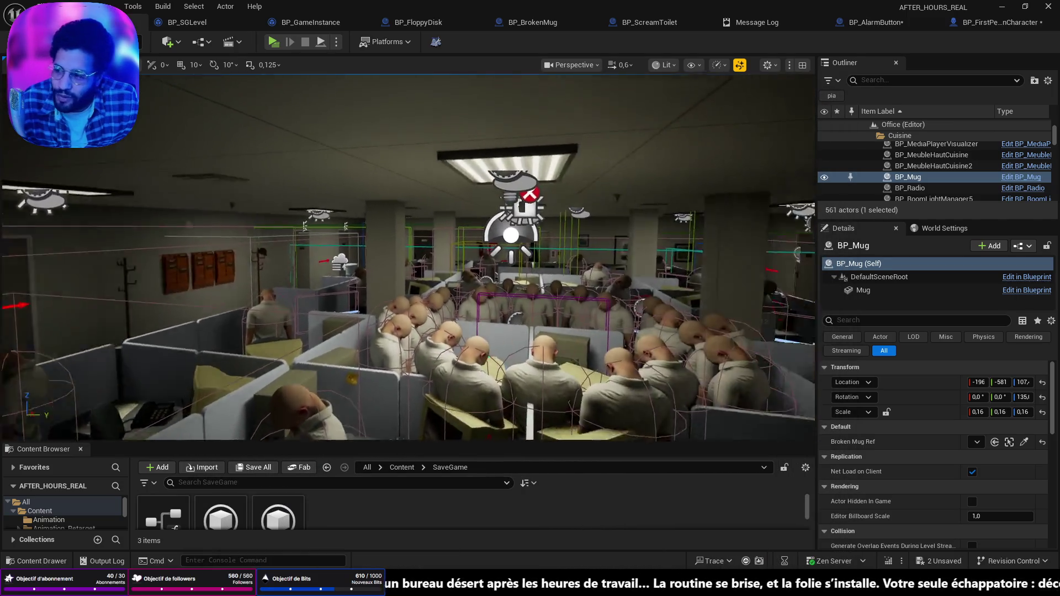
- Fly the viewport camera over the office walls and down among the cubicle workers
key(w)
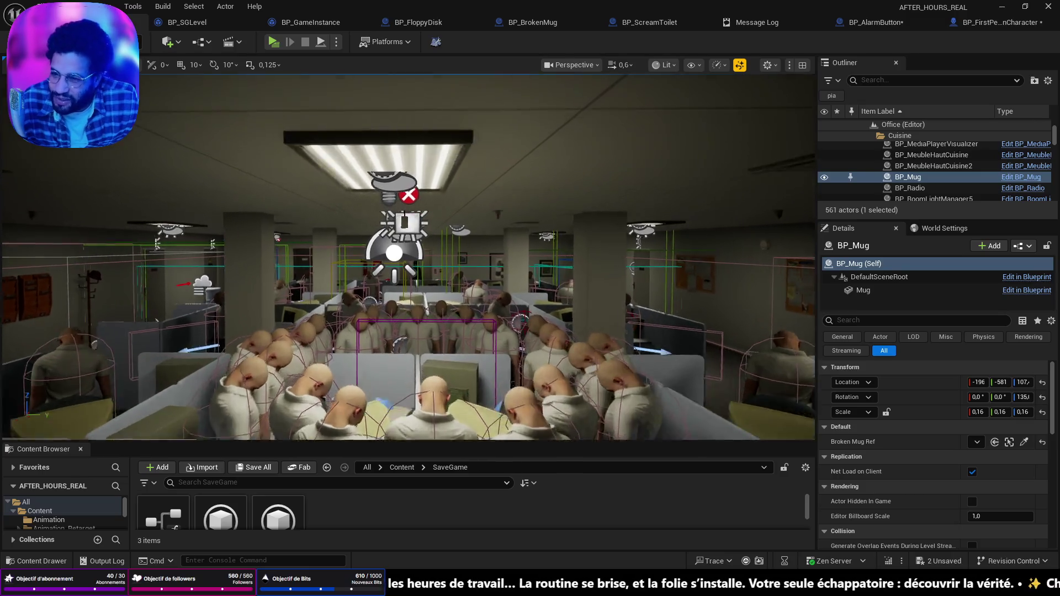
key(w)
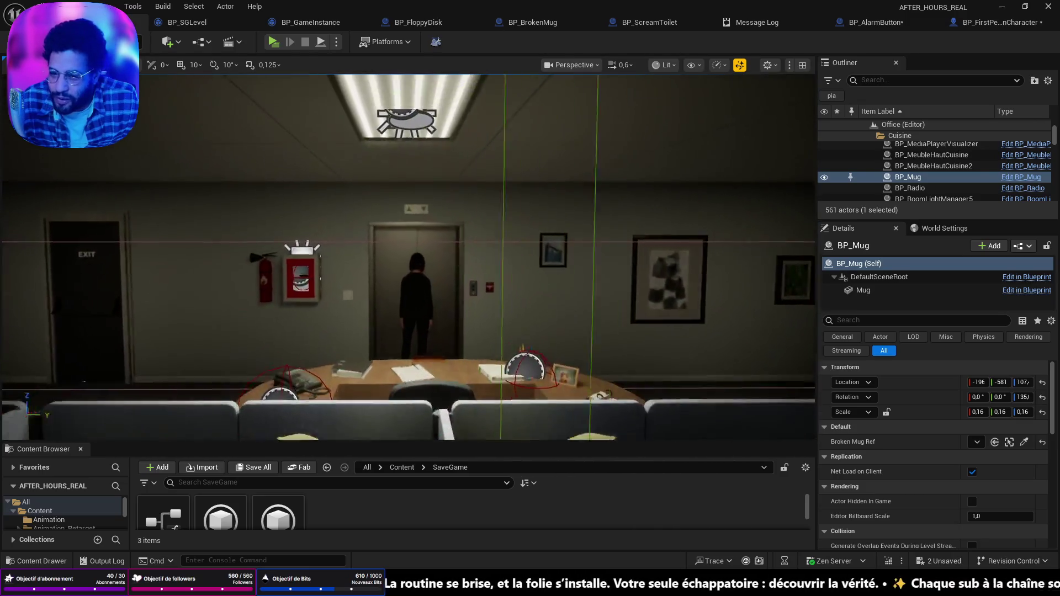
key(f)
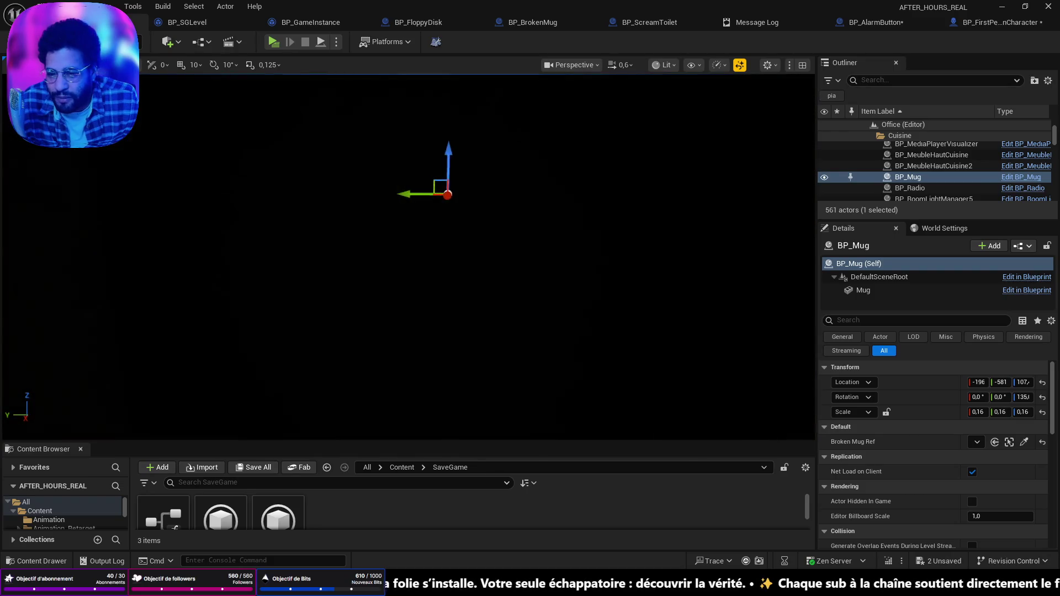
key(s)
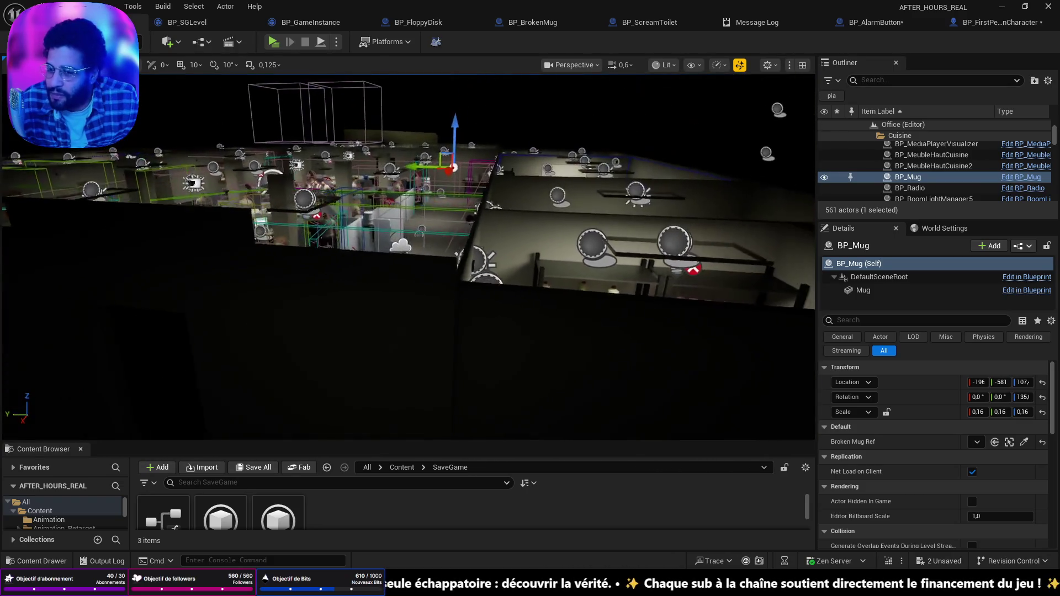
key(e)
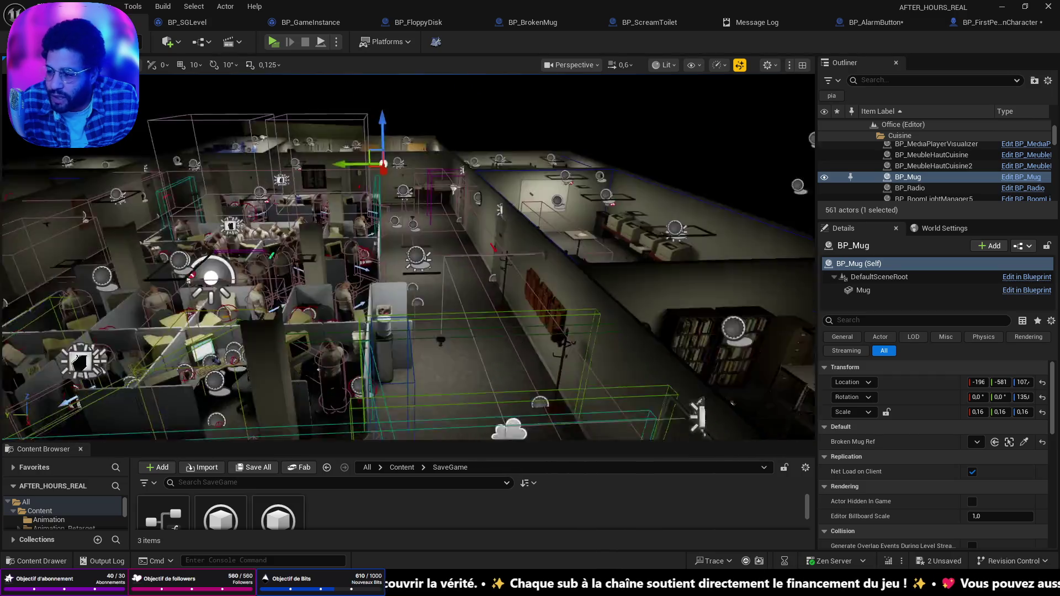
key(w)
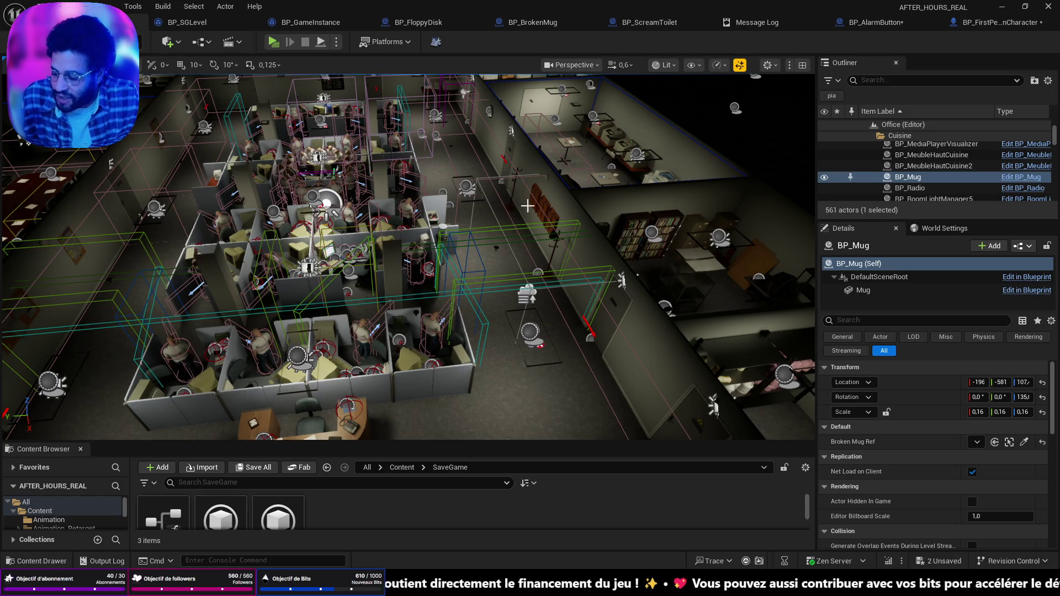
key(w)
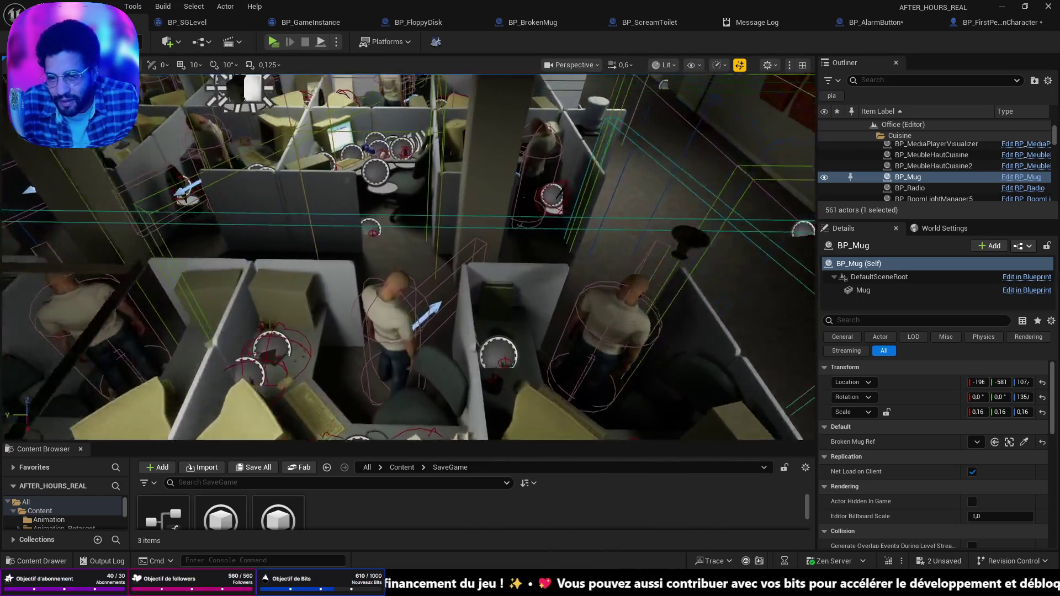
key(w)
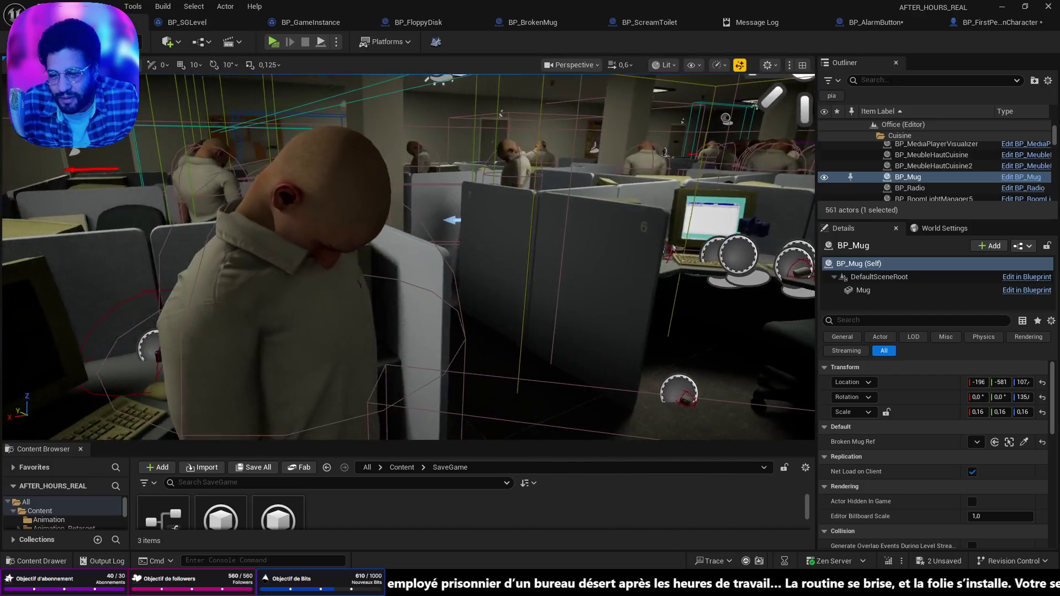
- Bring the camera into the elevator facing its button panel and launch the standalone preview
key(w)
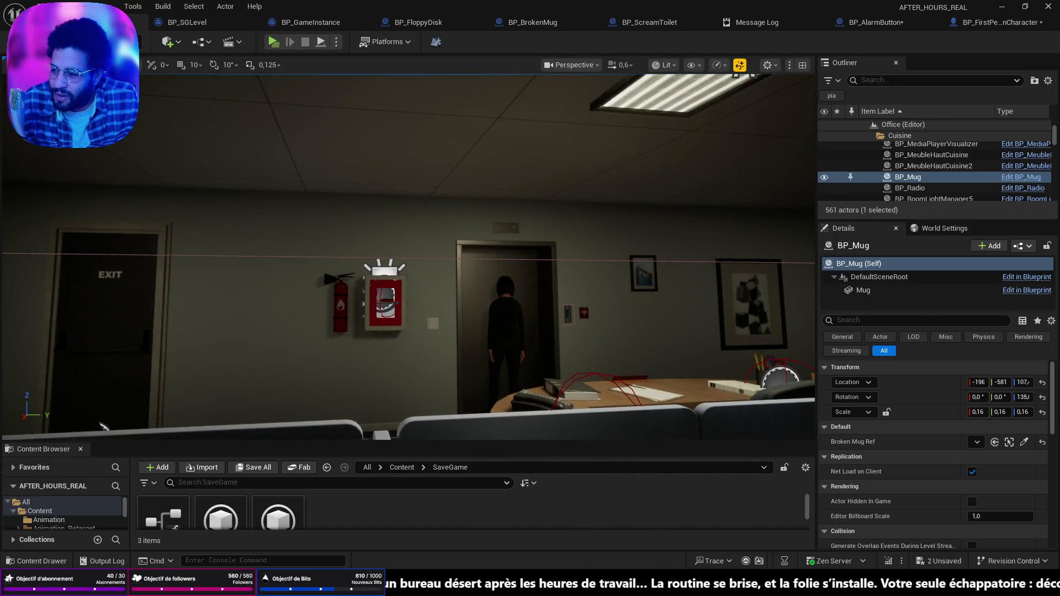
key(w)
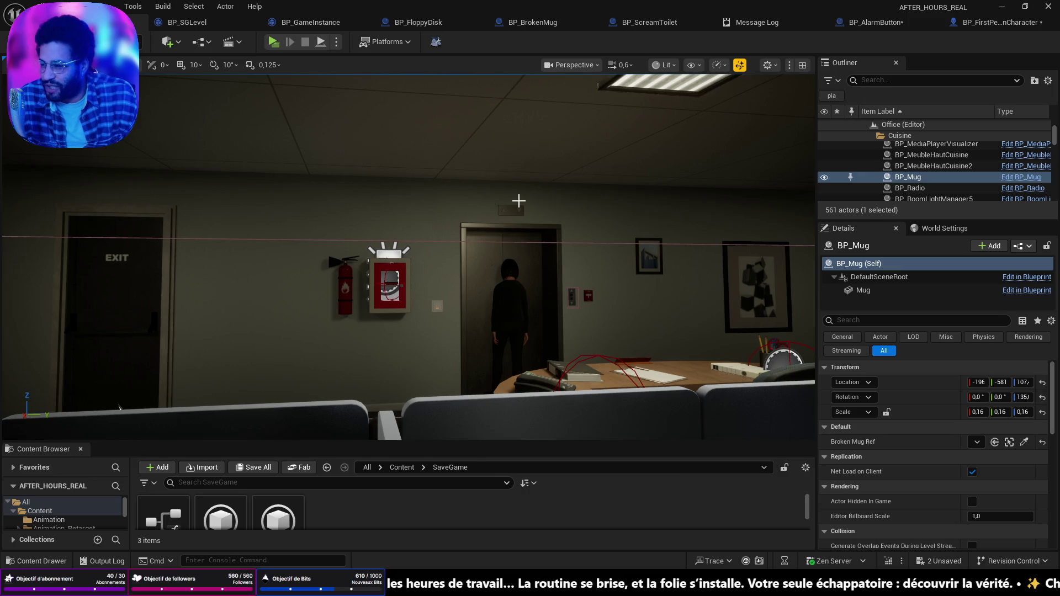
key(w)
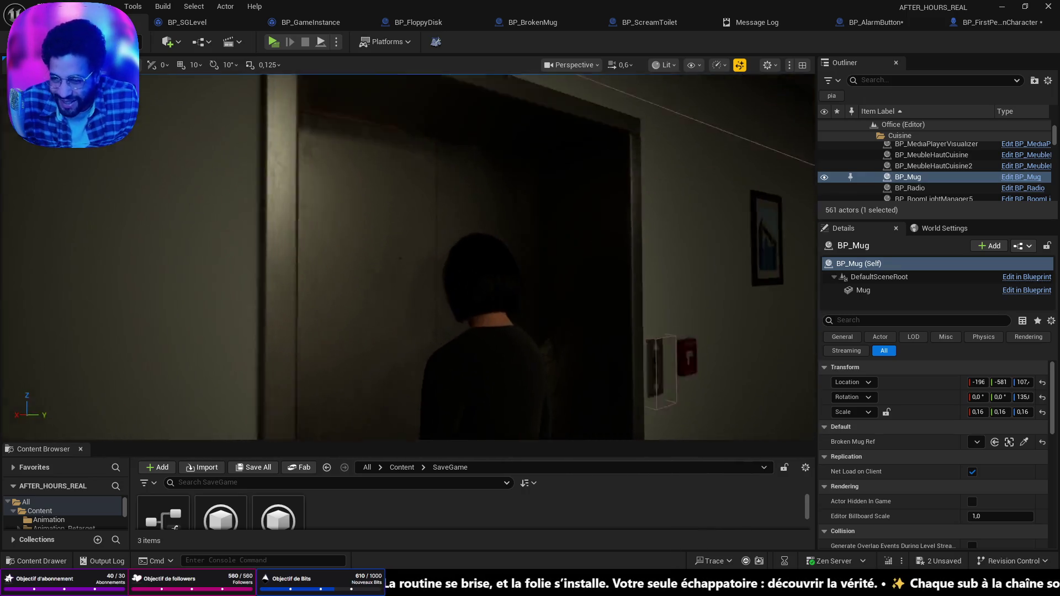
key(s)
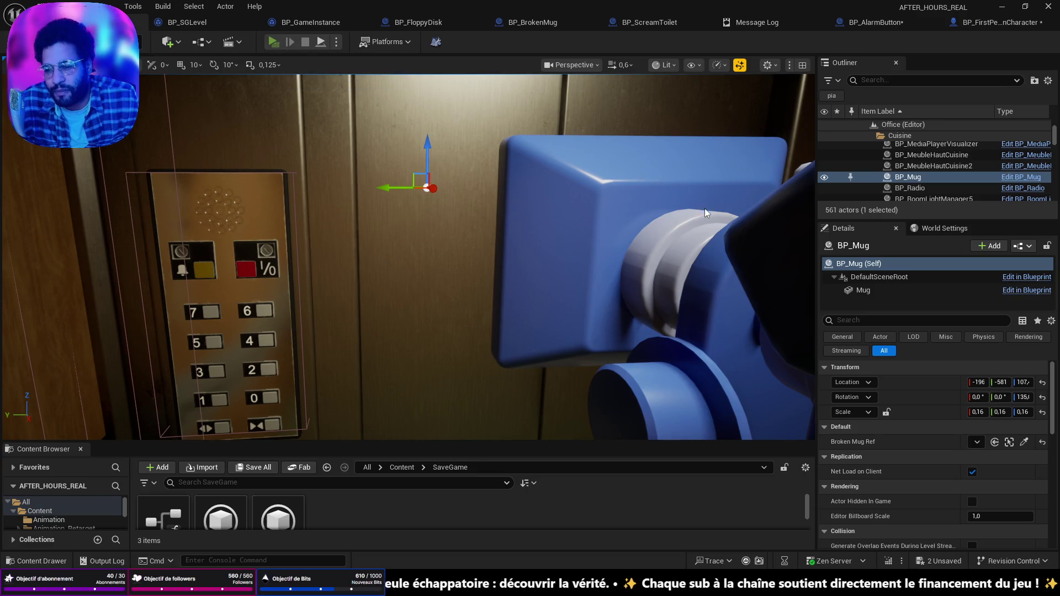
key(alt+p)
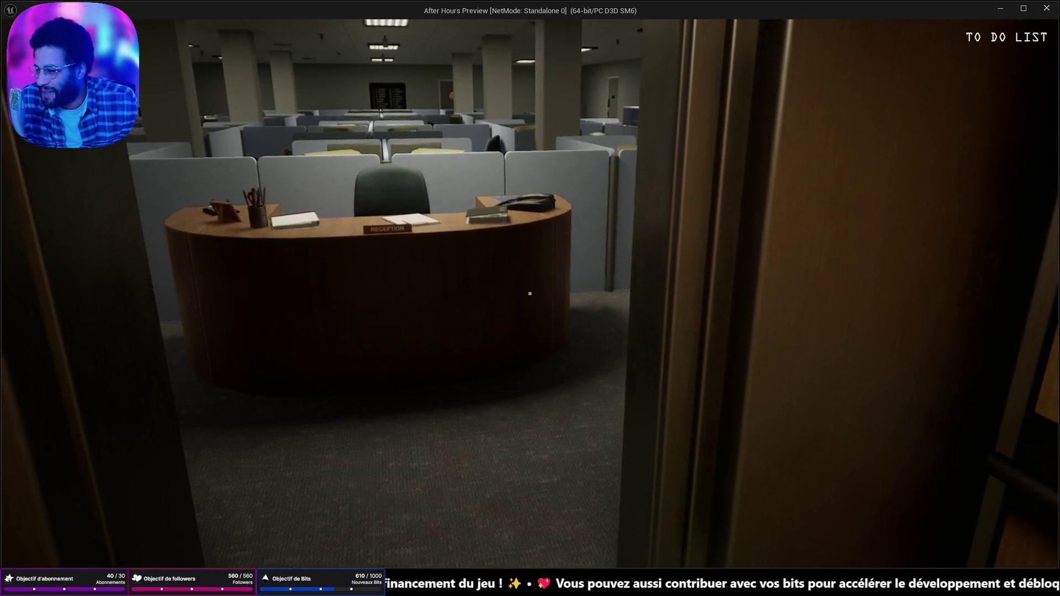
- Walk from the elevator through the cubicles to your desk and pick up the paper ball
key(w)
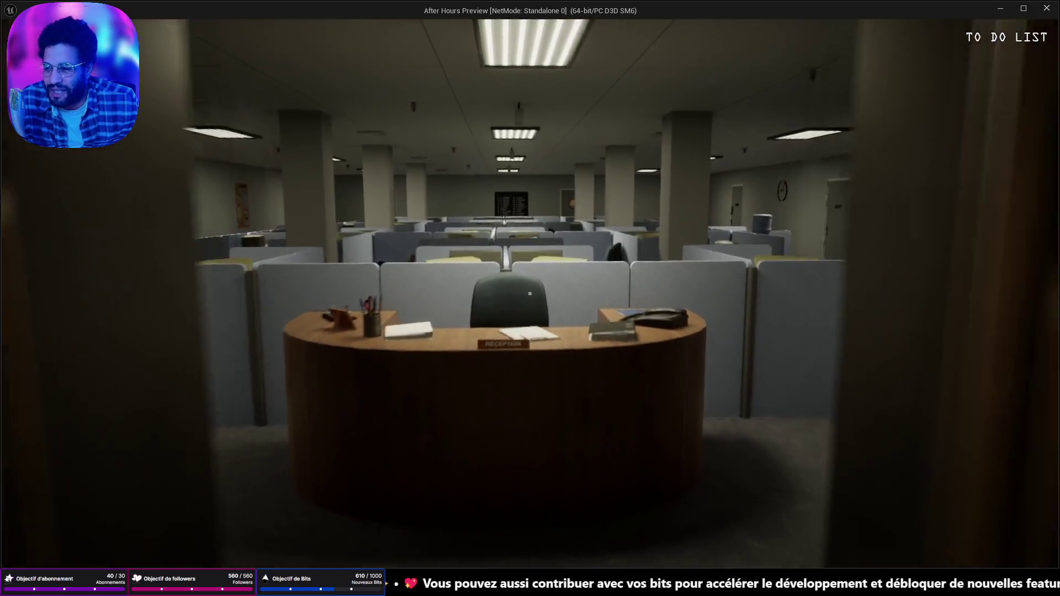
key(w)
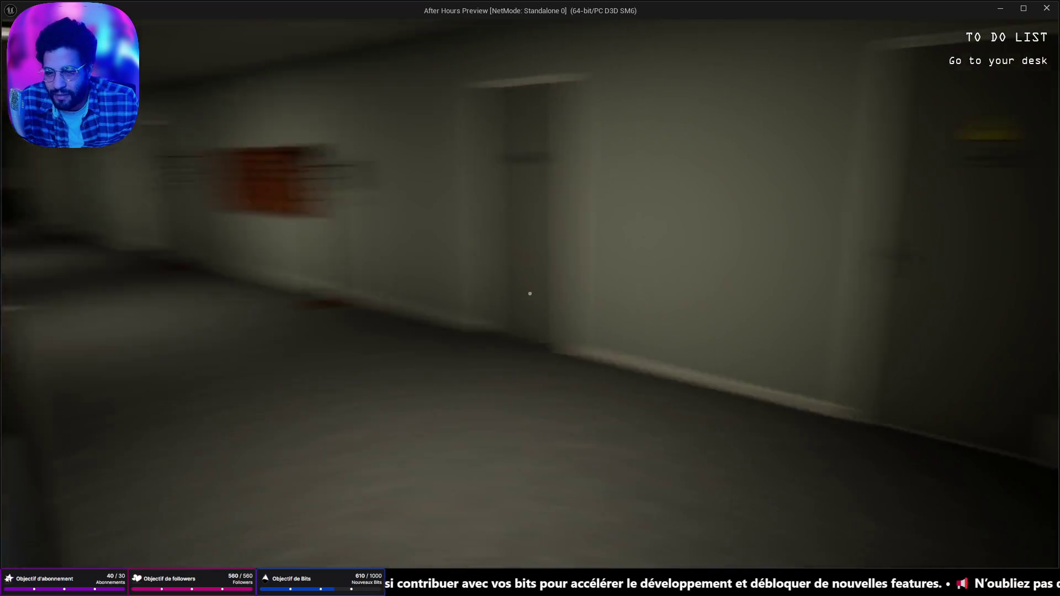
key(w)
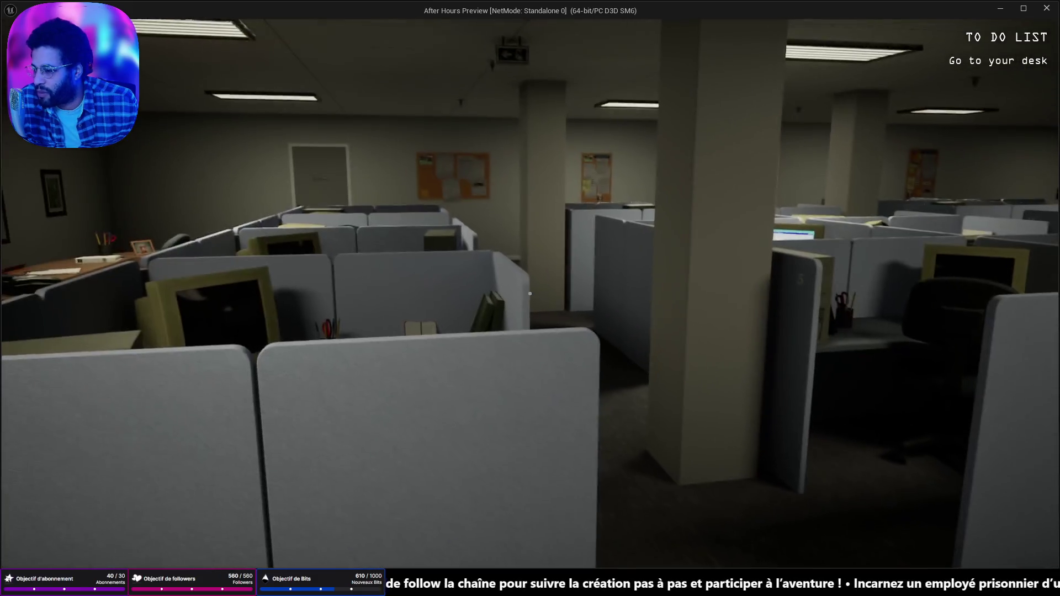
key(w)
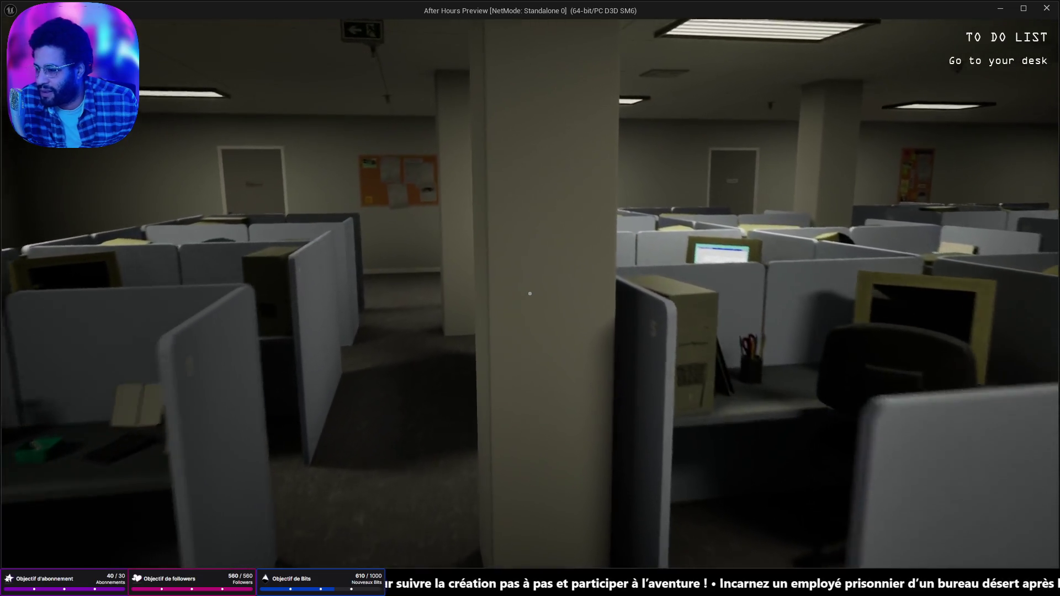
key(w)
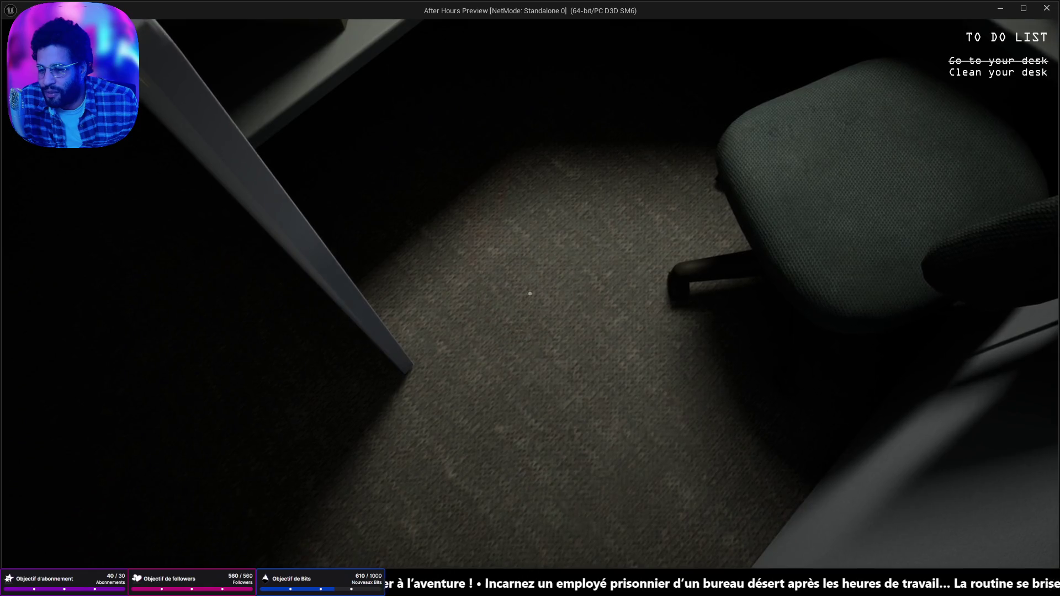
mouse_move(530, 293)
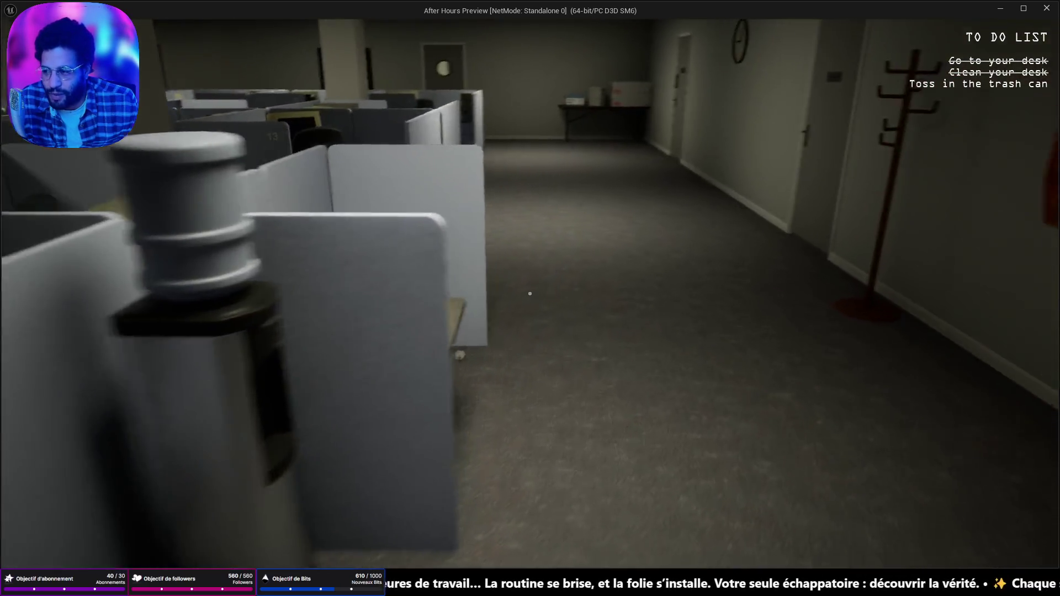
- Toss the paper ball in the trash, grab the kitchen's coffee bag, and brew a coffee
click(530, 293)
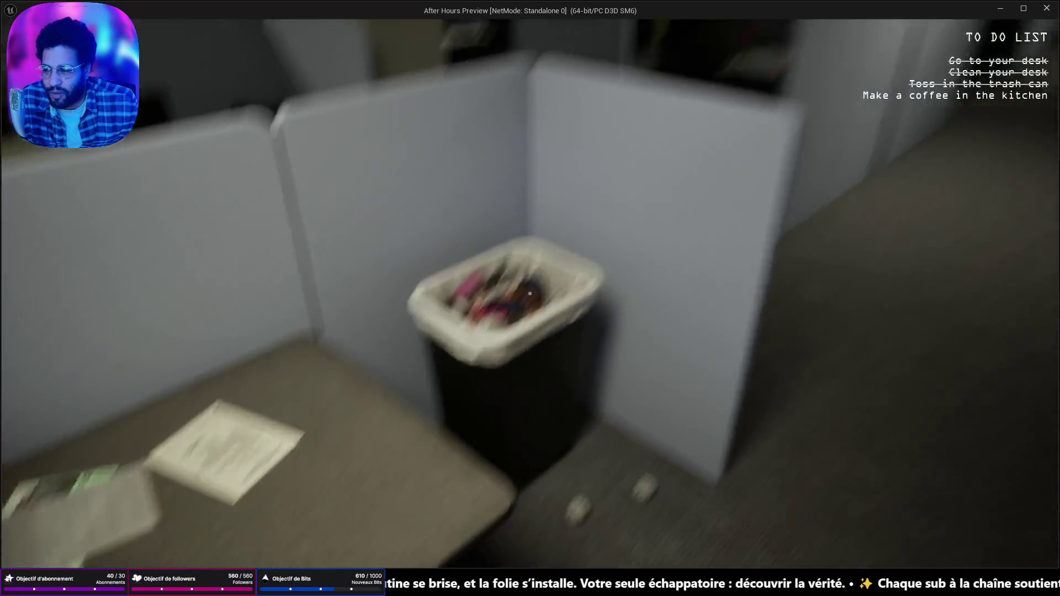
mouse_move(530, 293)
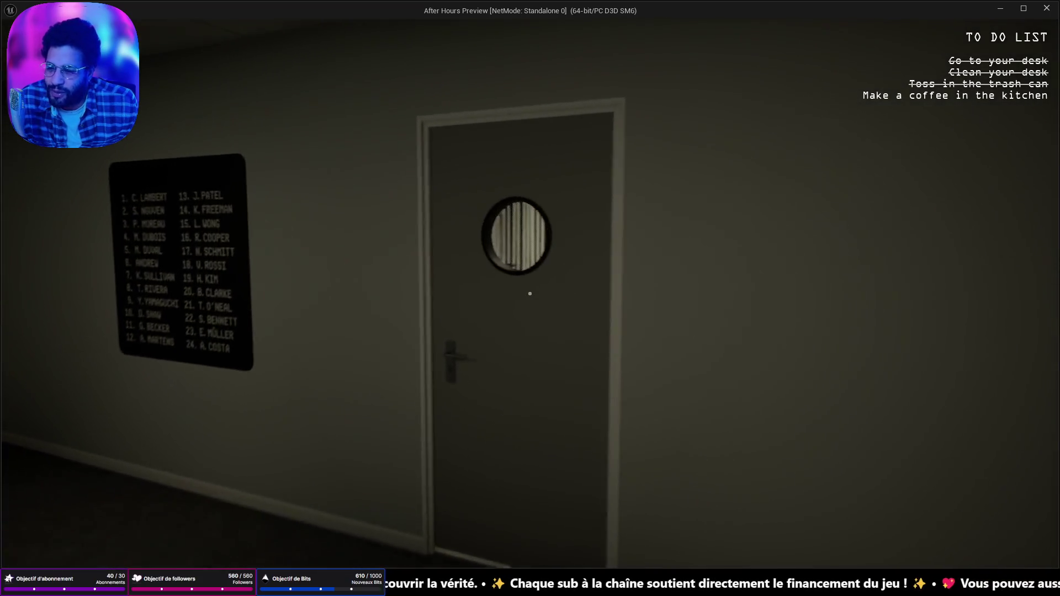
click(529, 293)
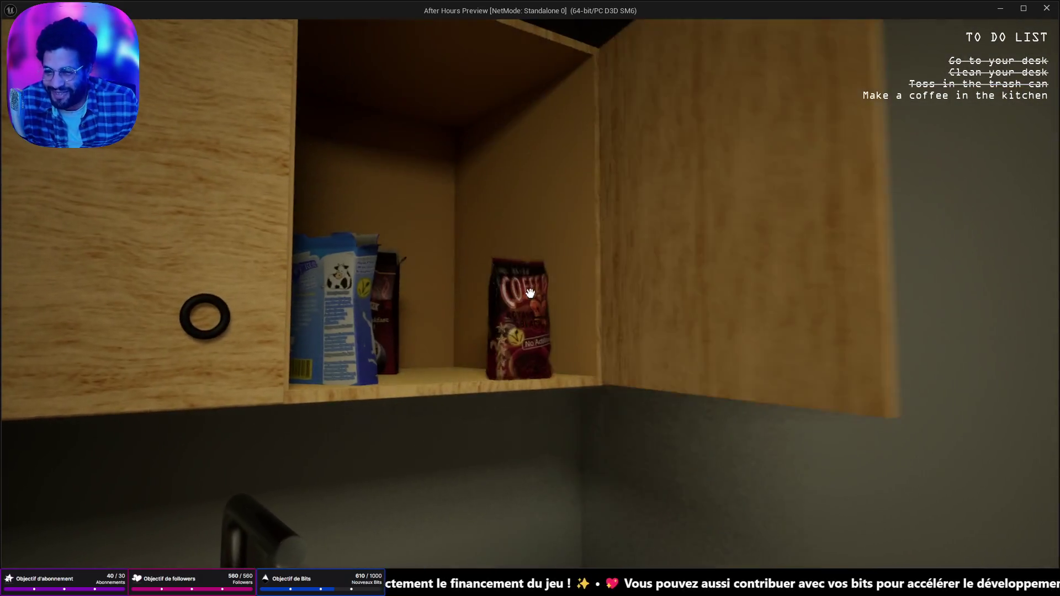
click(529, 293)
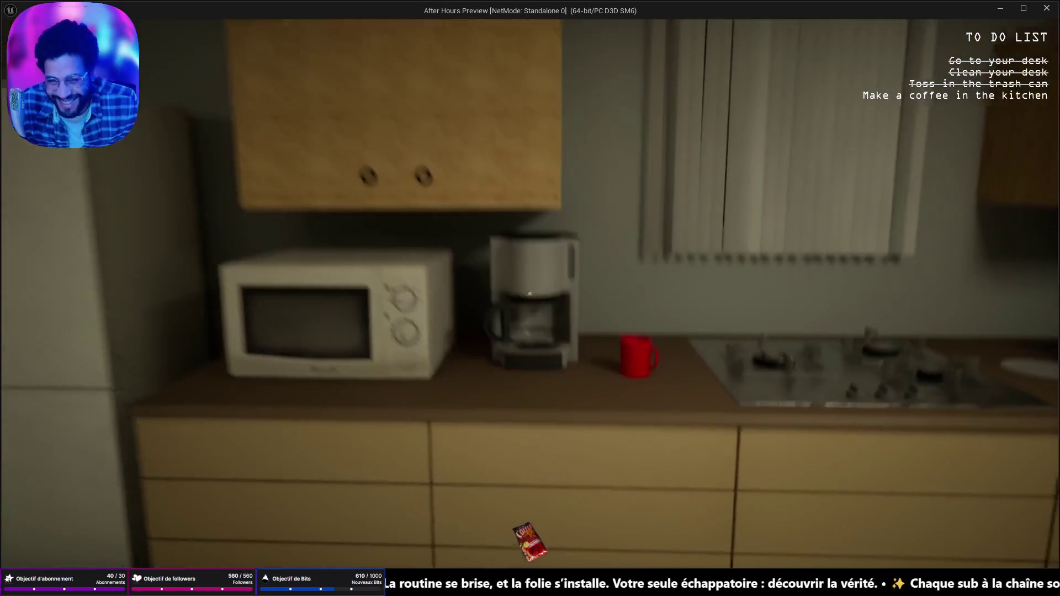
key(e)
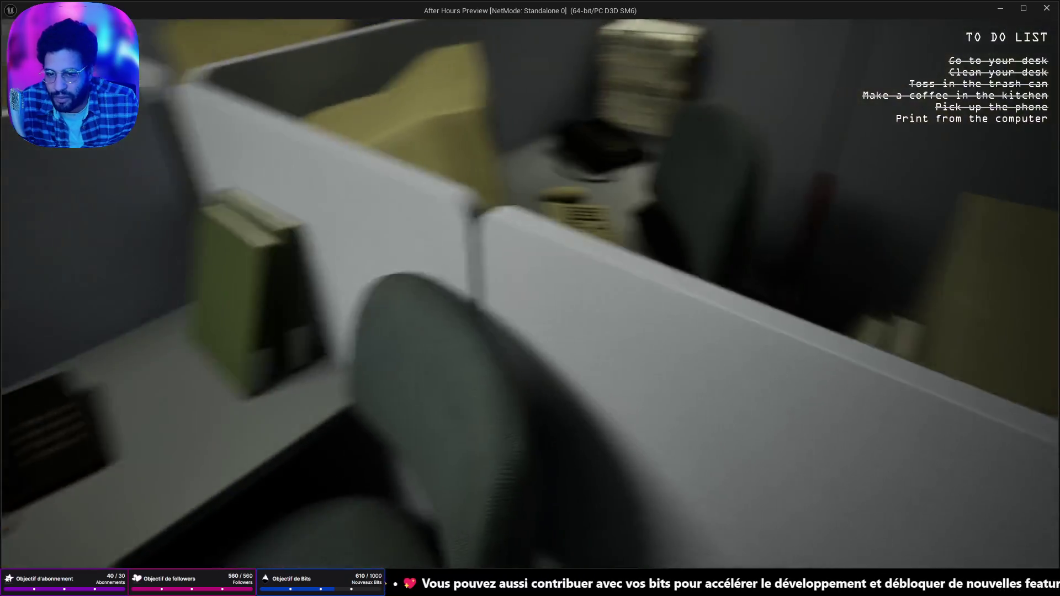
- Print the document from the desk computer, then walk down the hallway to the door
key(e)
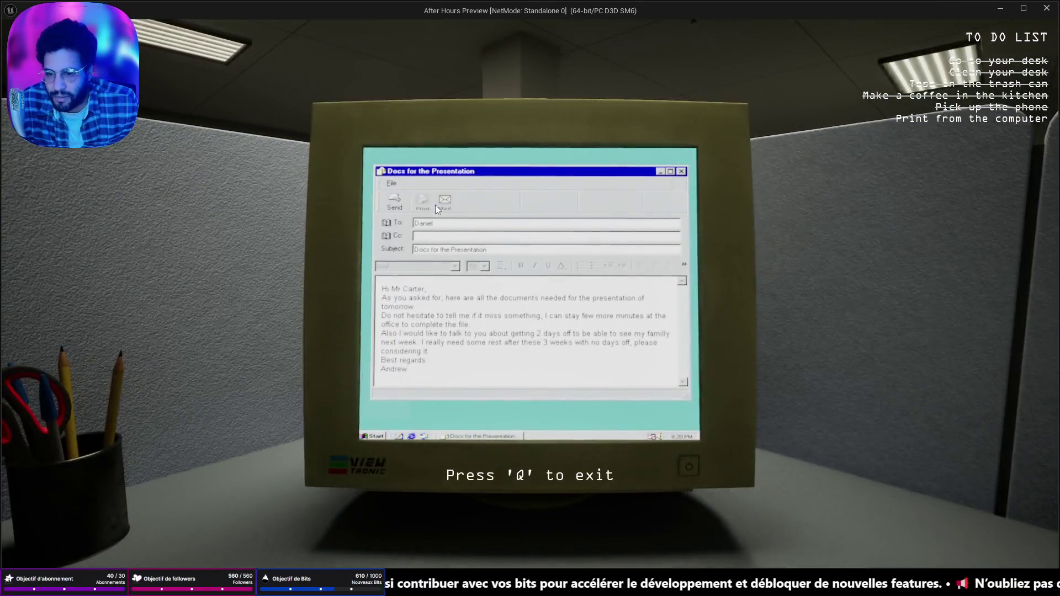
key(q)
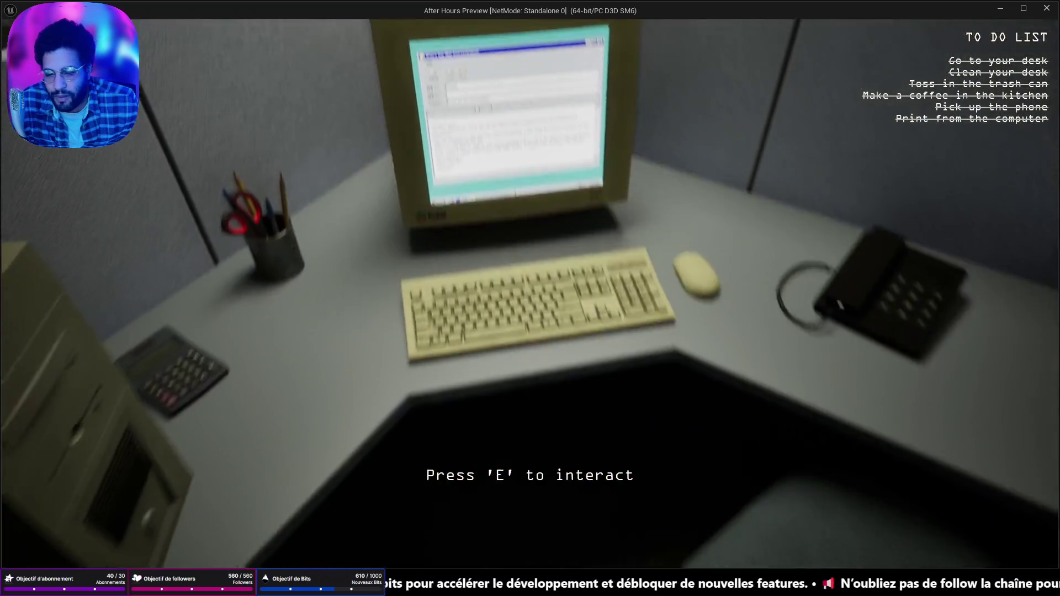
key(w)
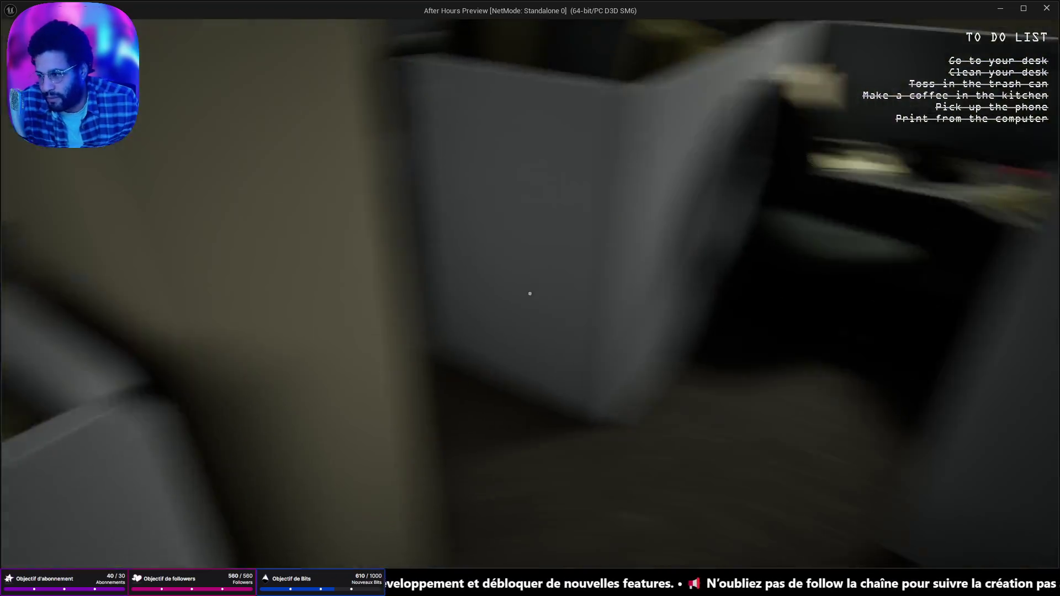
key(w)
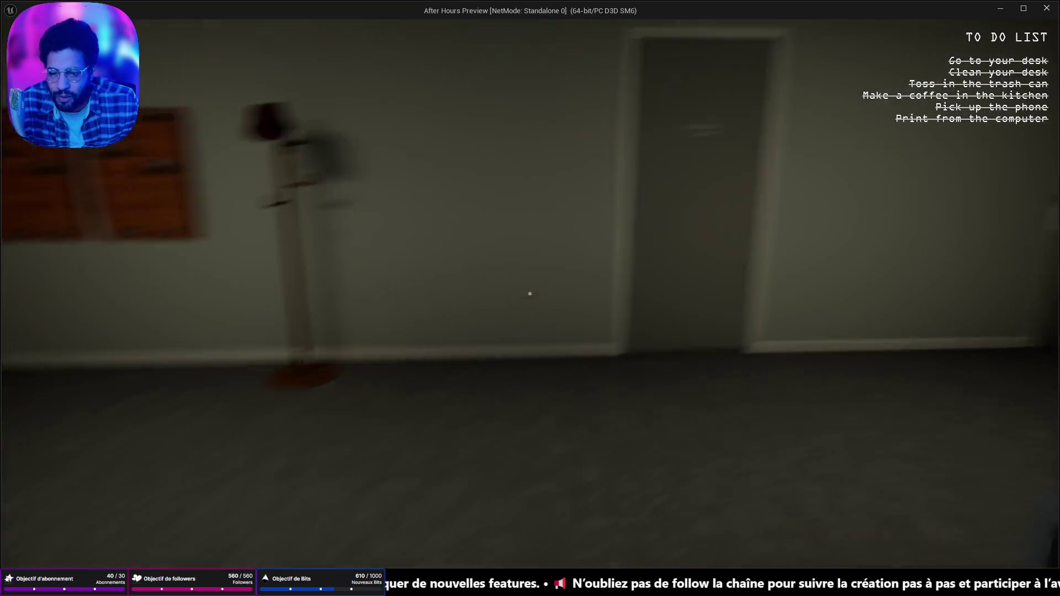
key(w)
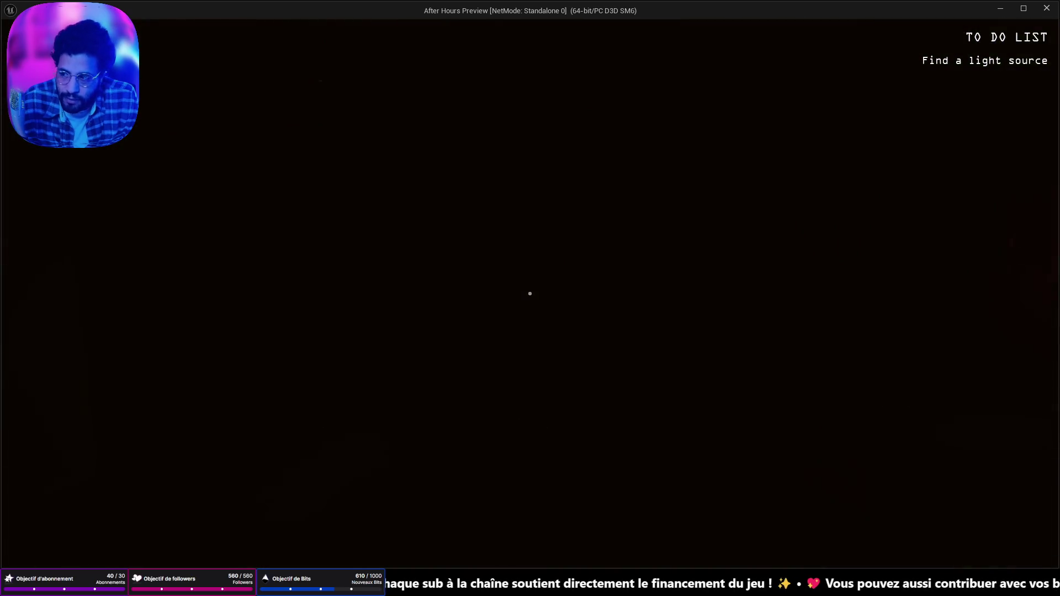
- Switch on the flashlight, stop the storage-room alarm, and flip the circuit breaker back on
key(f)
key(w)
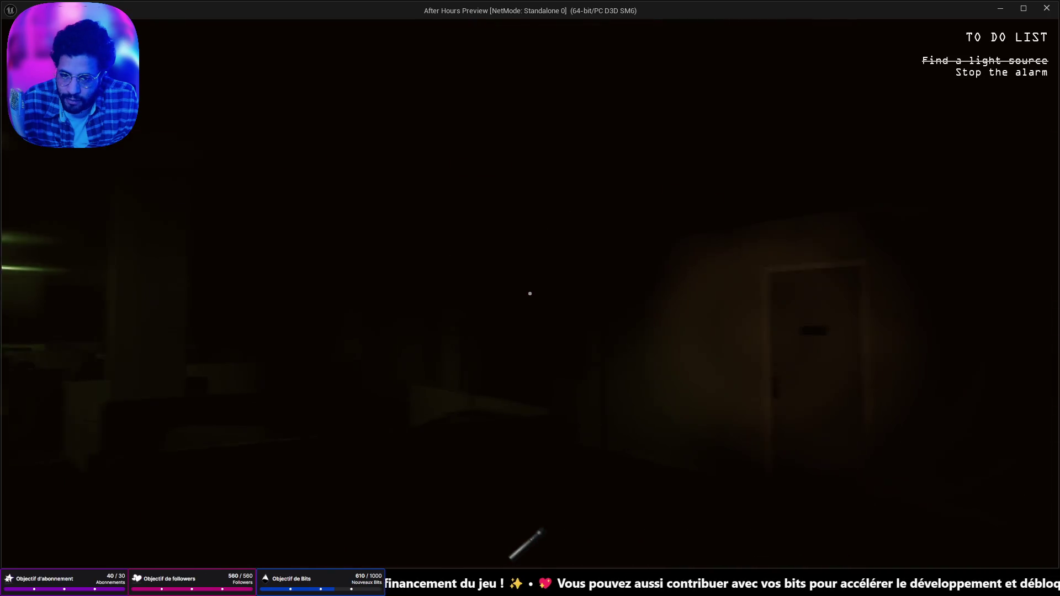
key(w)
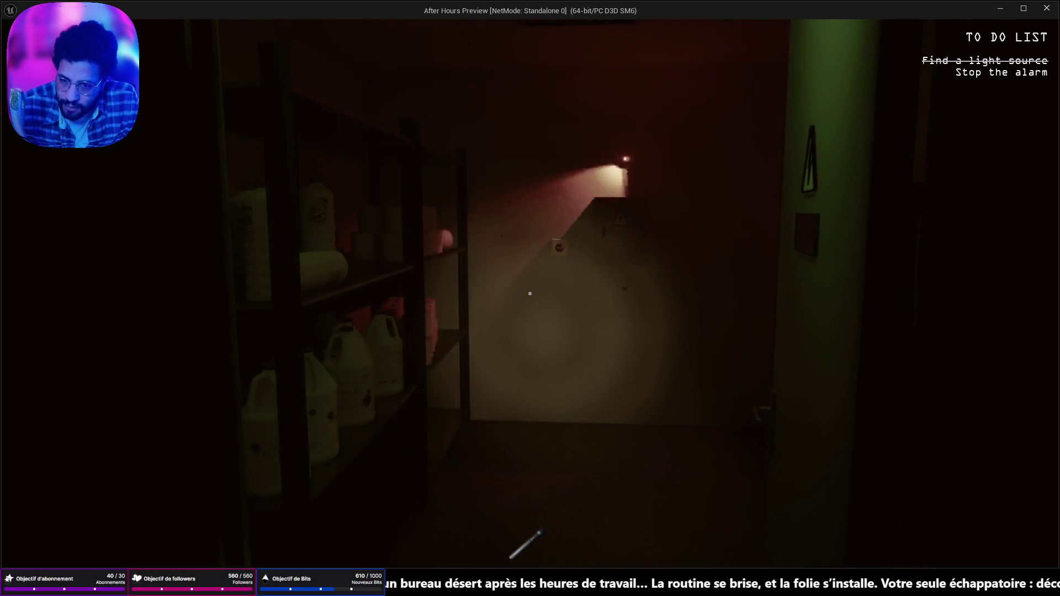
key(w)
key(w)
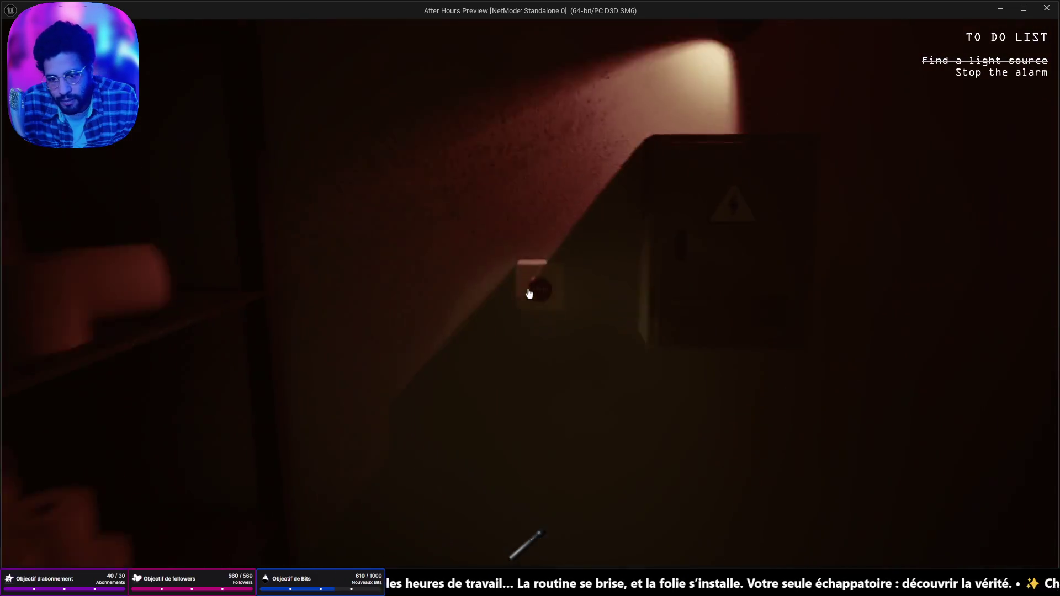
click(530, 293)
click(529, 294)
click(529, 293)
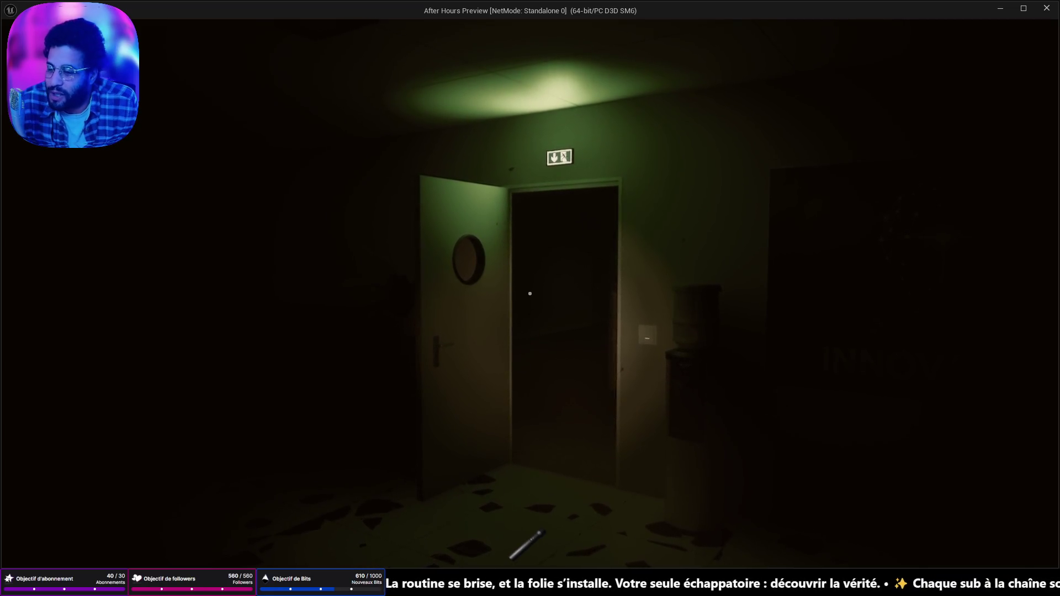
- Open the door into the dark office and pick up the floppy disk from the floor
key(w)
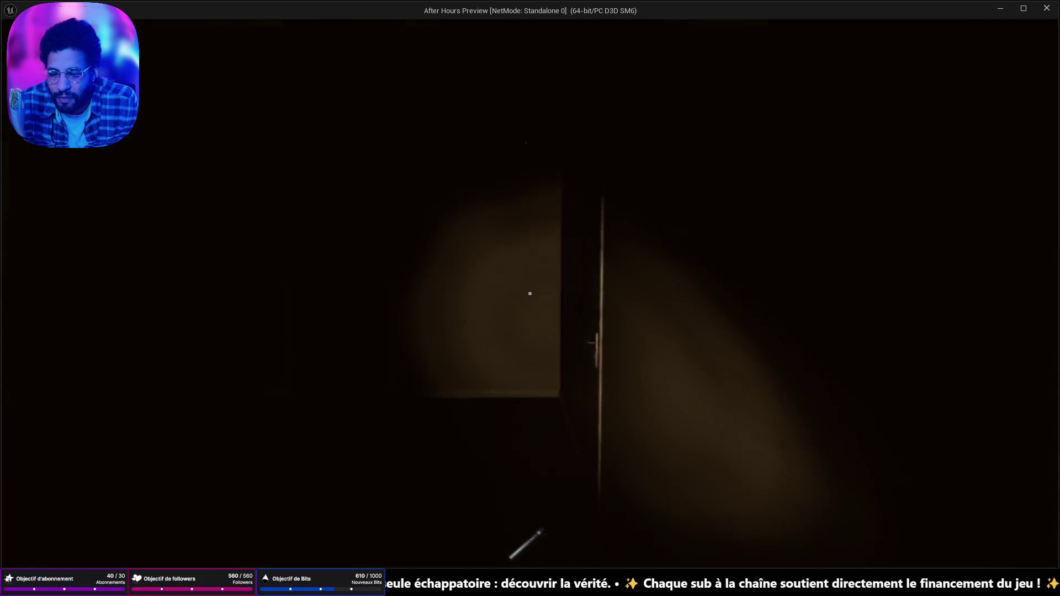
key(e)
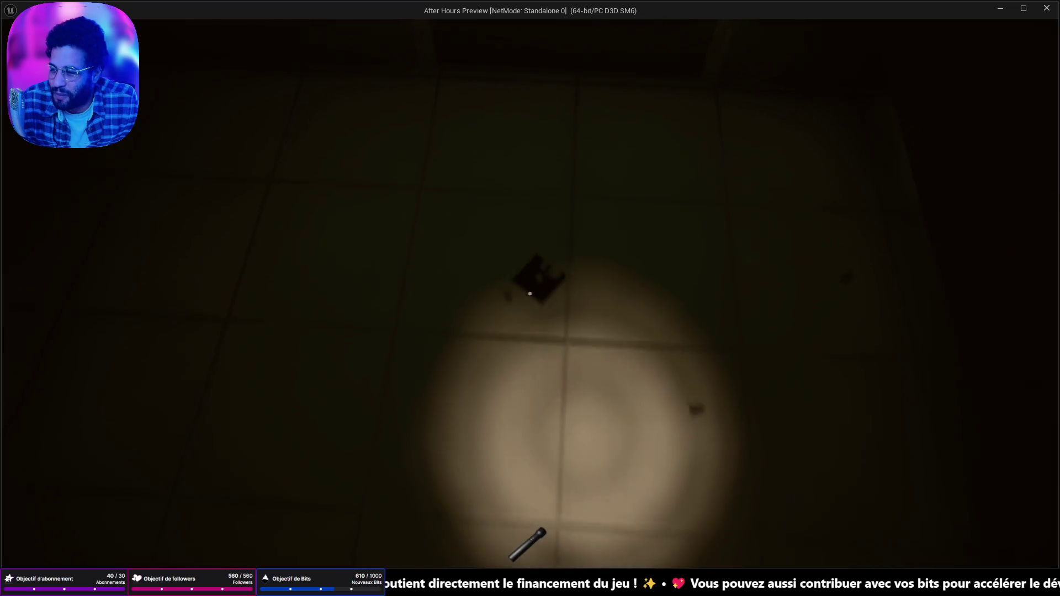
key(e)
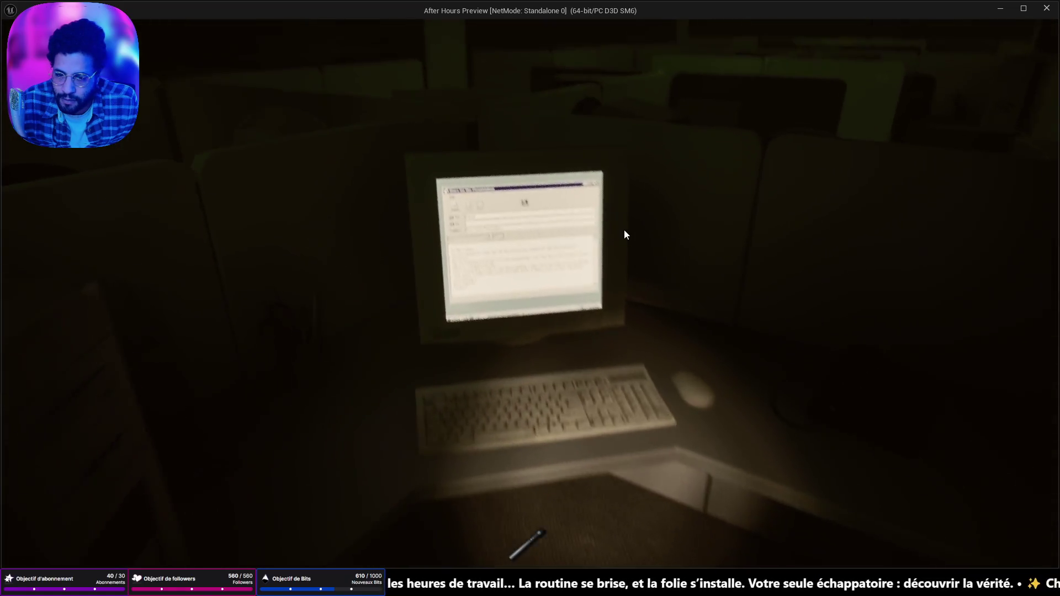
- Read the SEC_LOG.txt access codes on the cubicle computer, then exit the screen
double_click(544, 213)
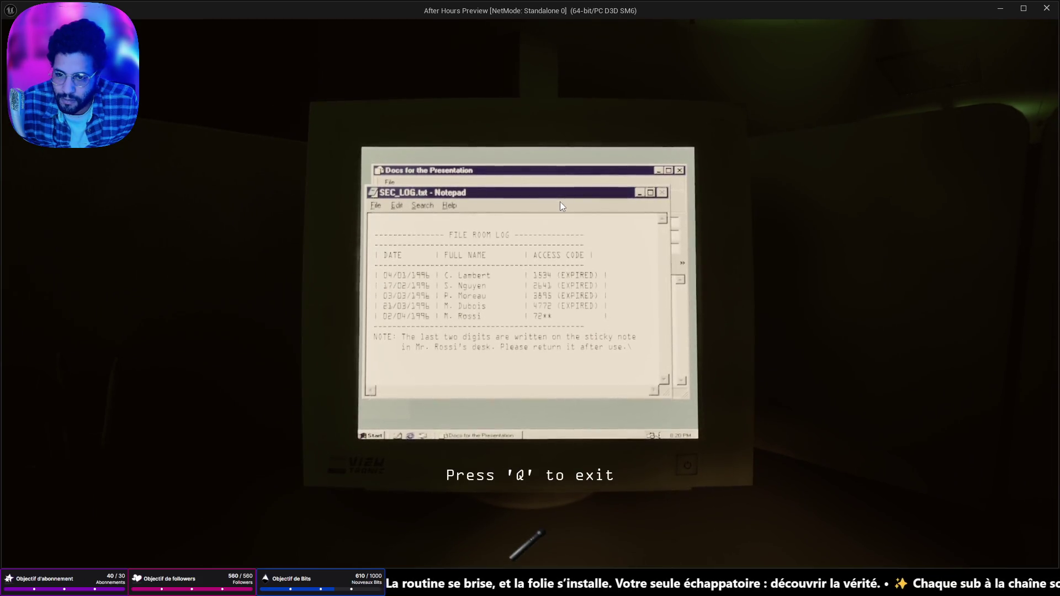
key(q)
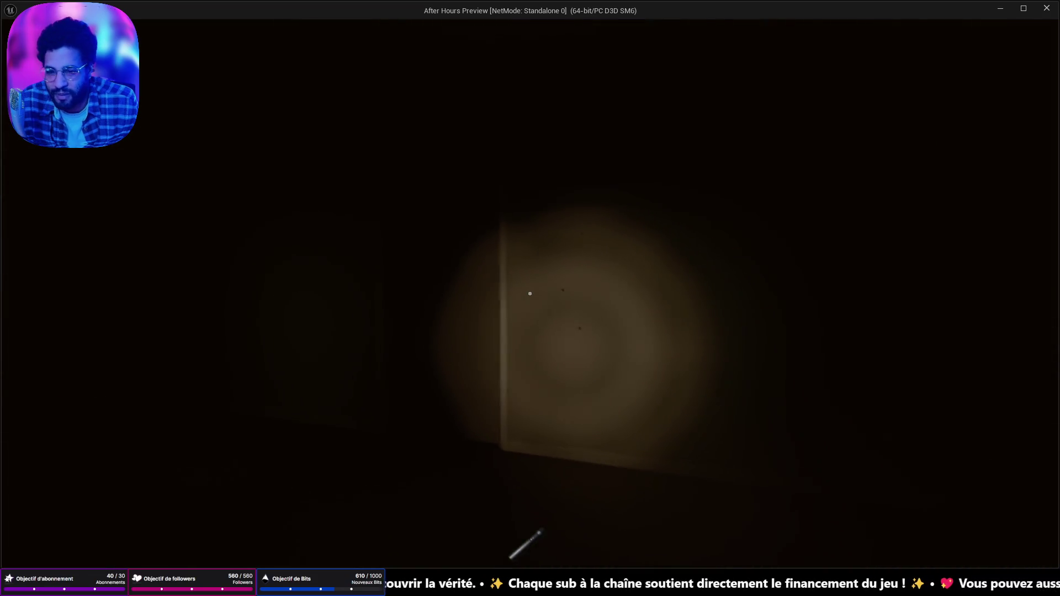
- Walk up to the keypad door and go through it into the corridor
key(w)
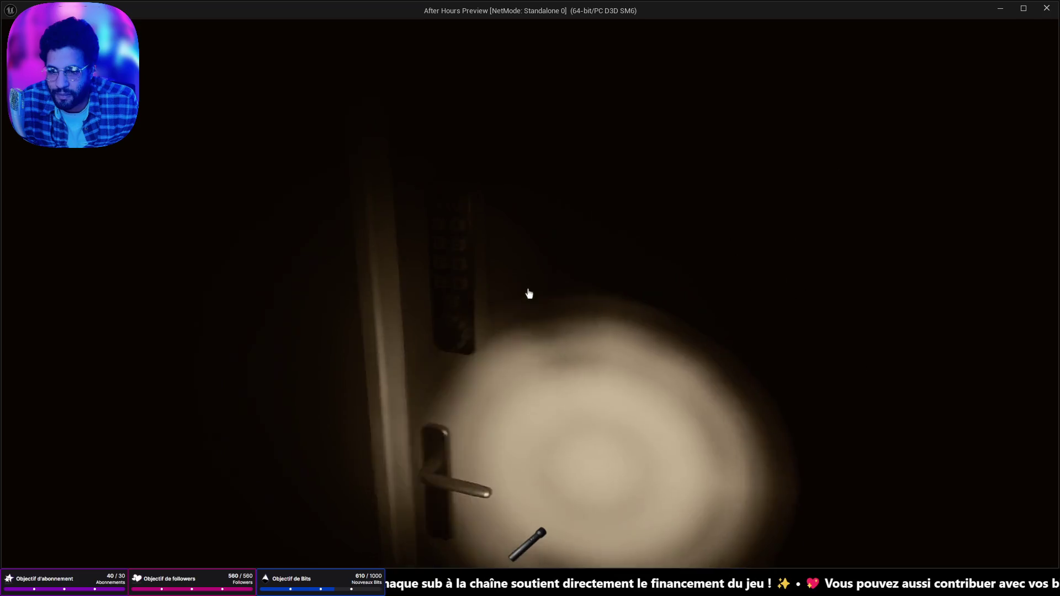
key(w)
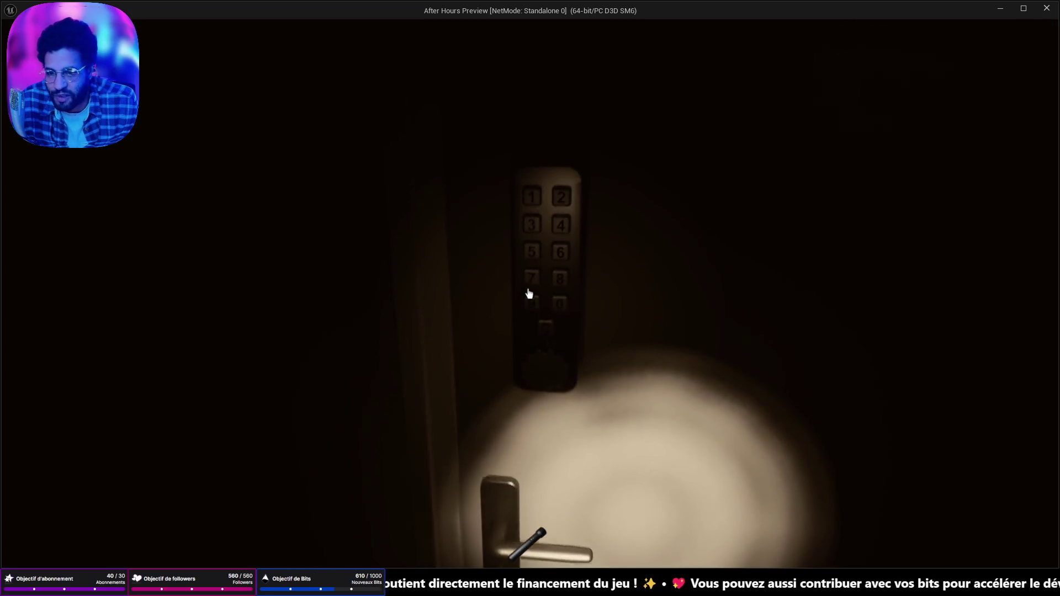
key(w)
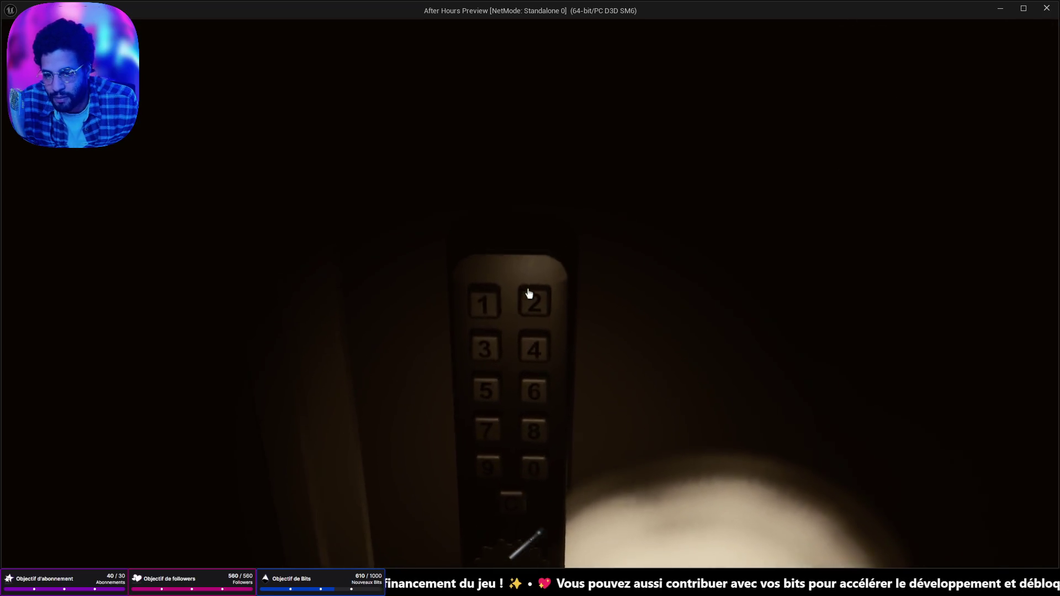
mouse_move(529, 294)
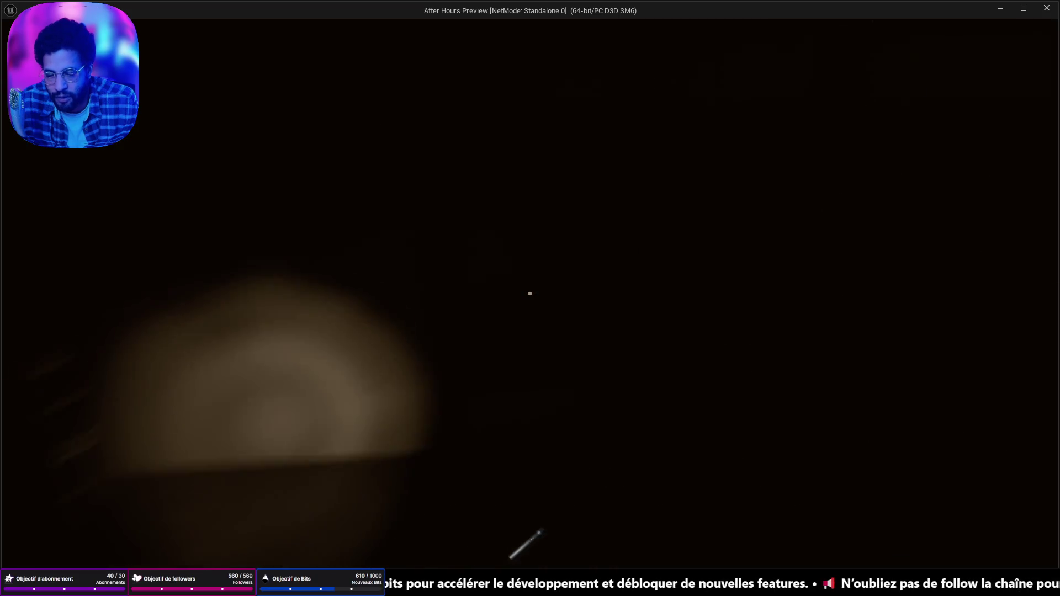
key(w)
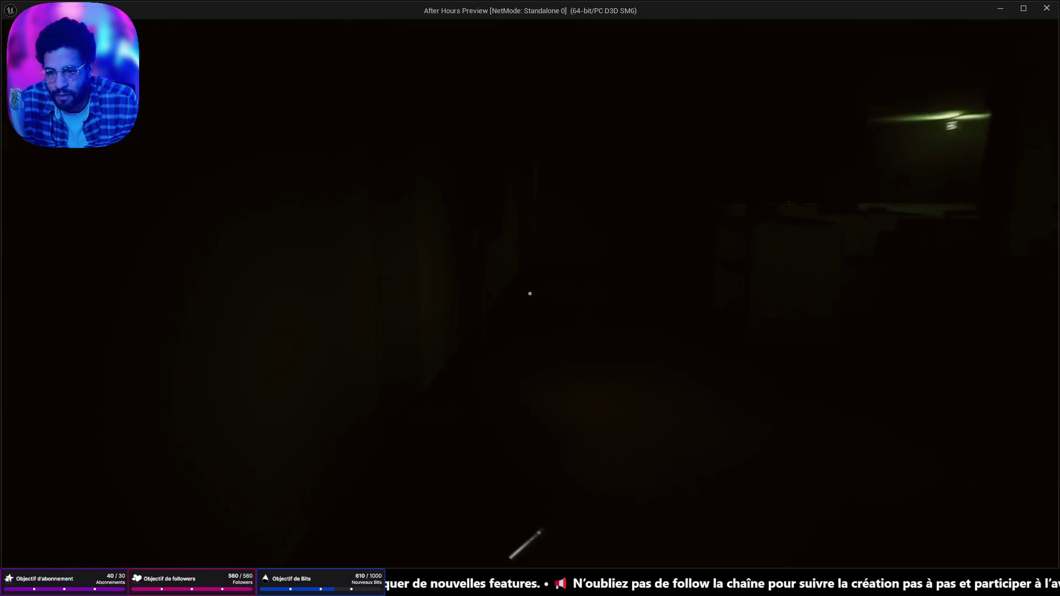
- Go through the printer room to the back-room desk and open the filing cabinet drawer
click(529, 293)
key(w)
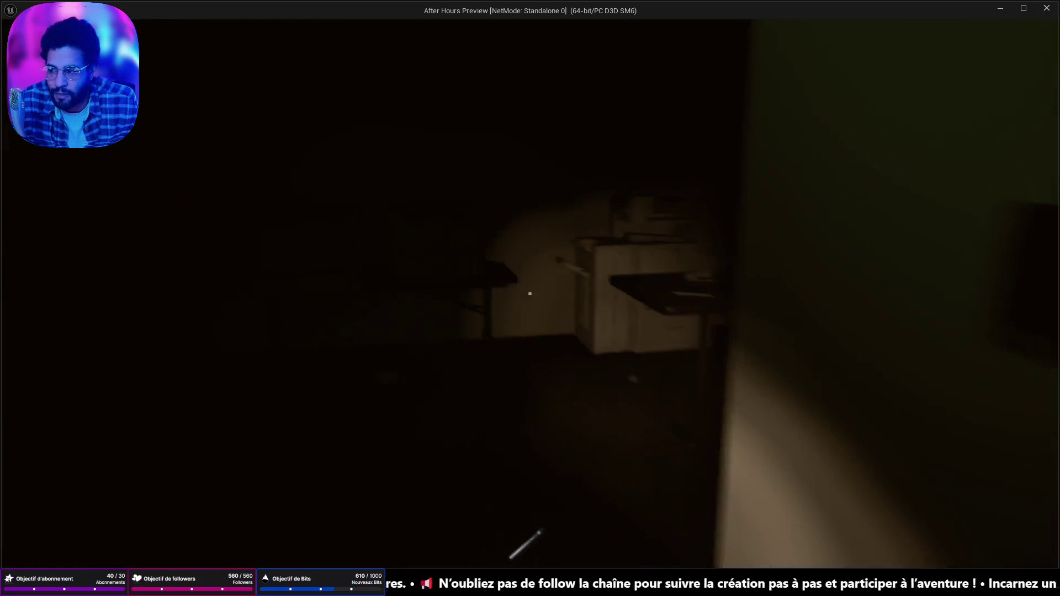
mouse_move(529, 293)
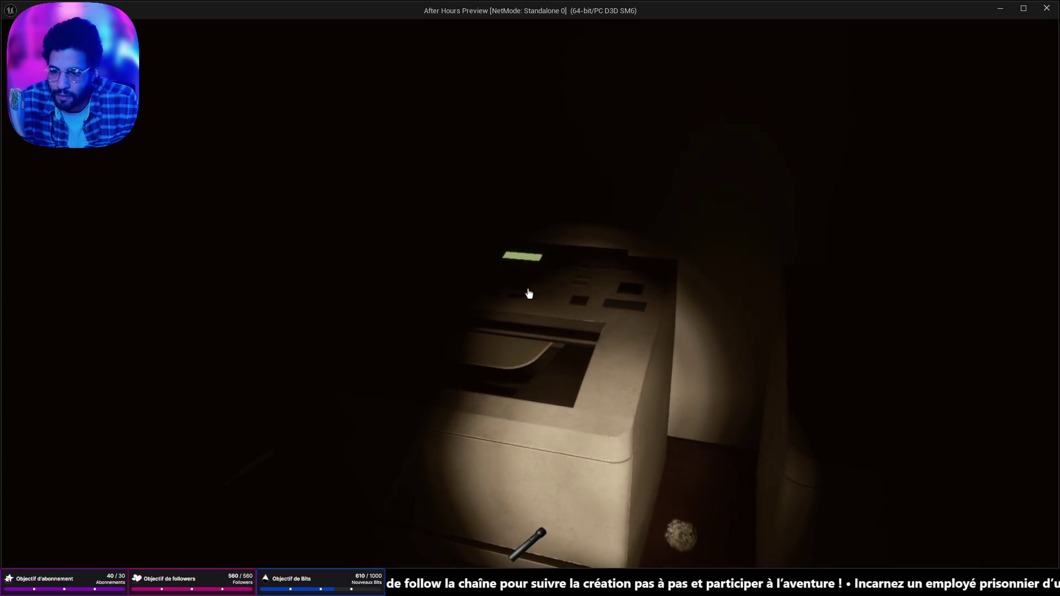
key(w)
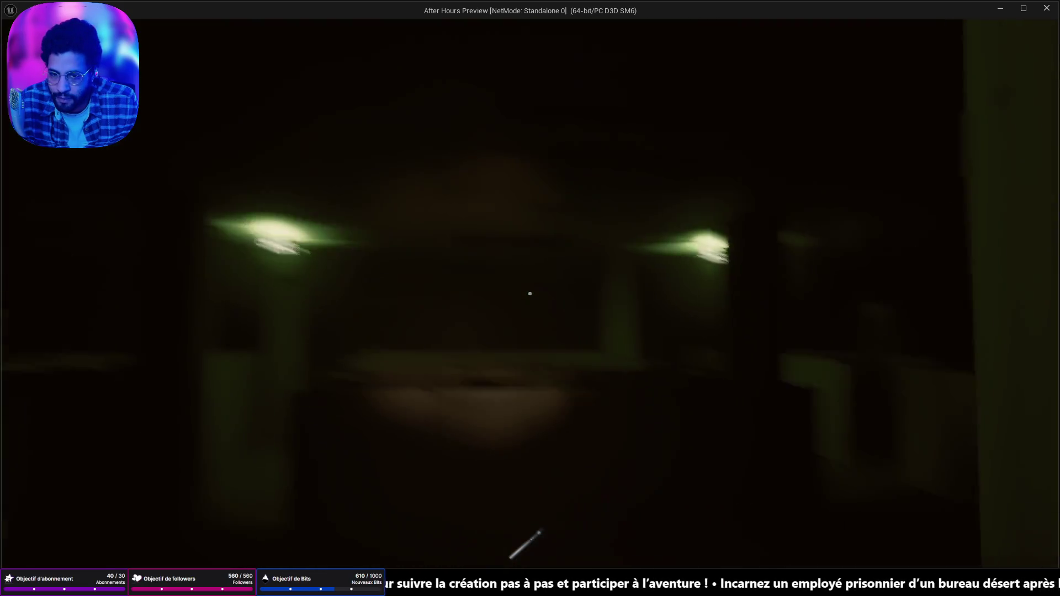
key(w)
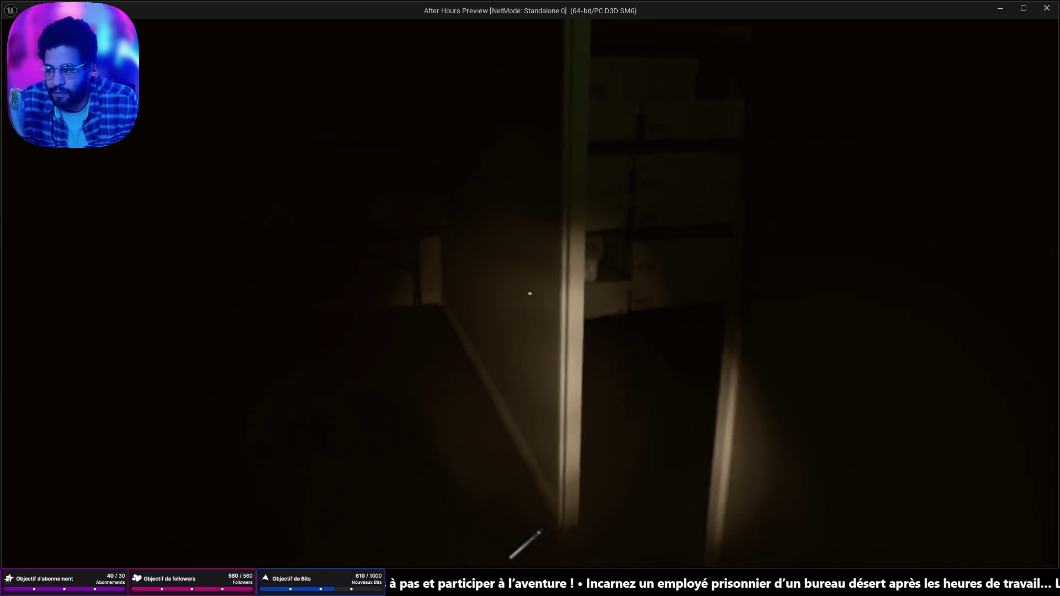
key(w)
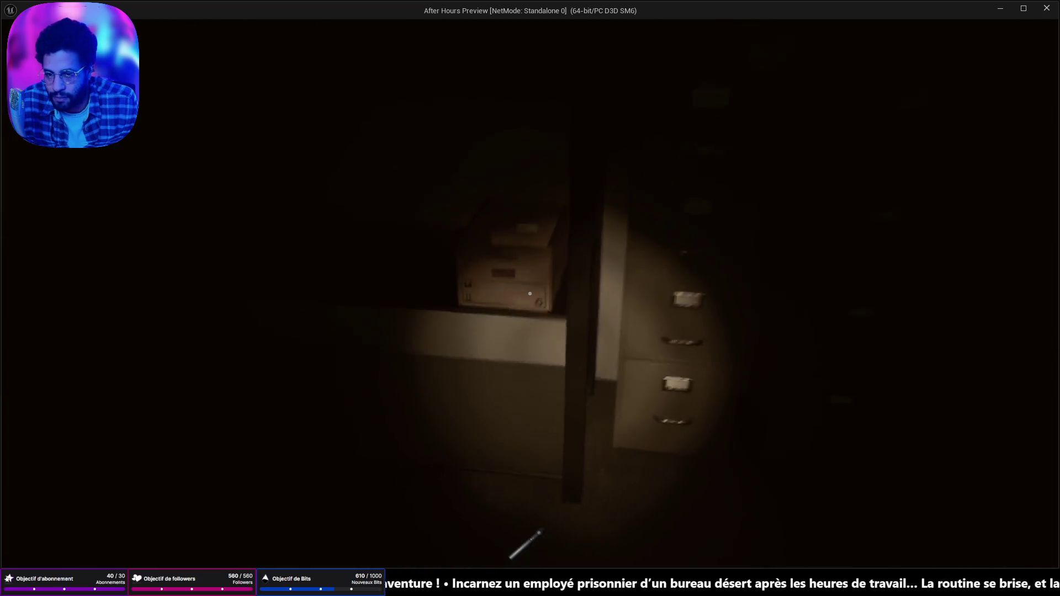
click(530, 293)
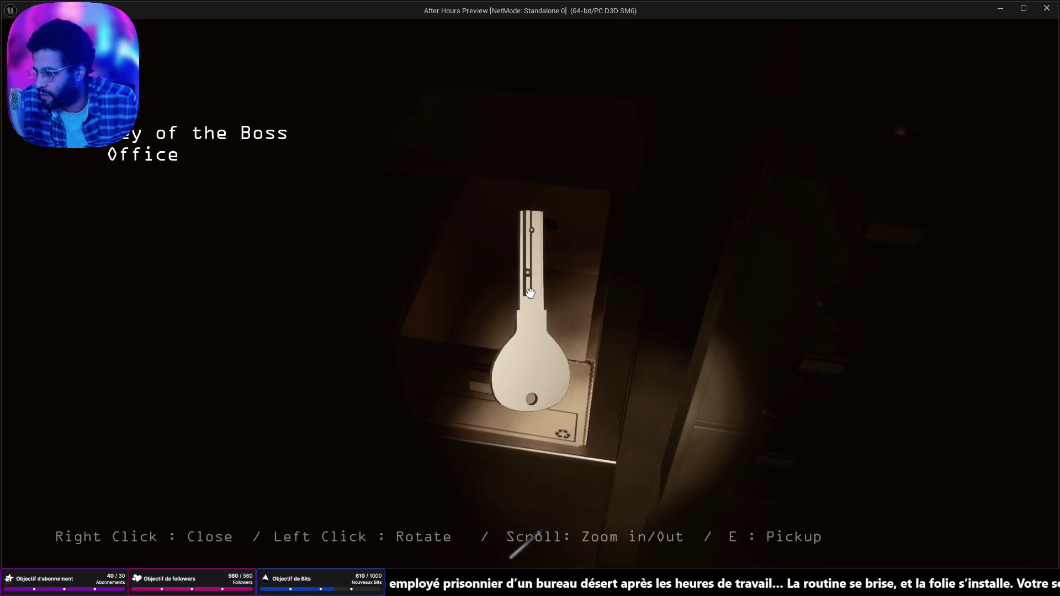
- Pick up the Key of the Boss Office and head toward the red-lit room
key(e)
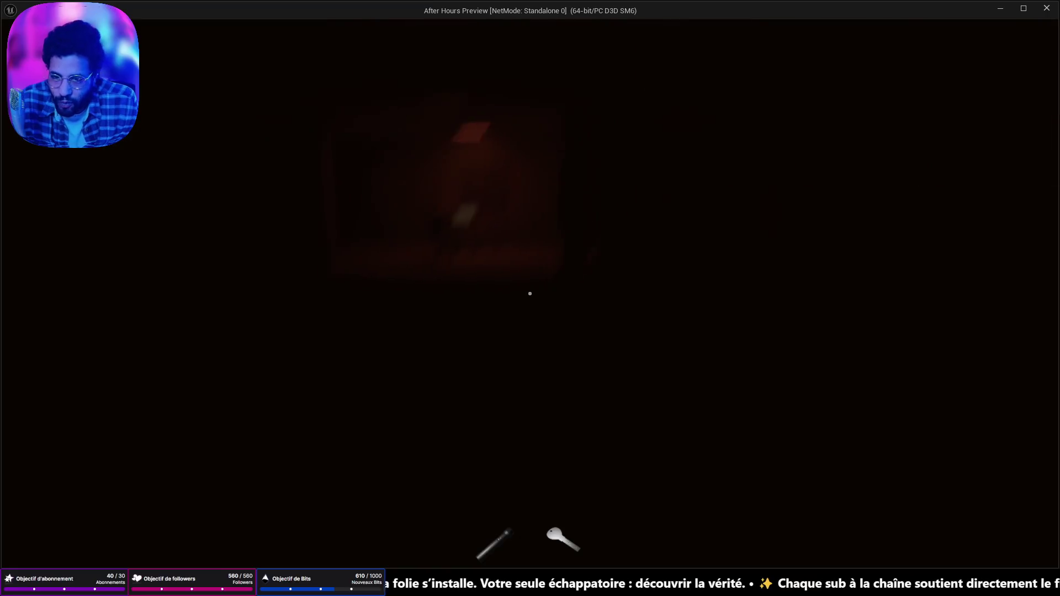
key(w)
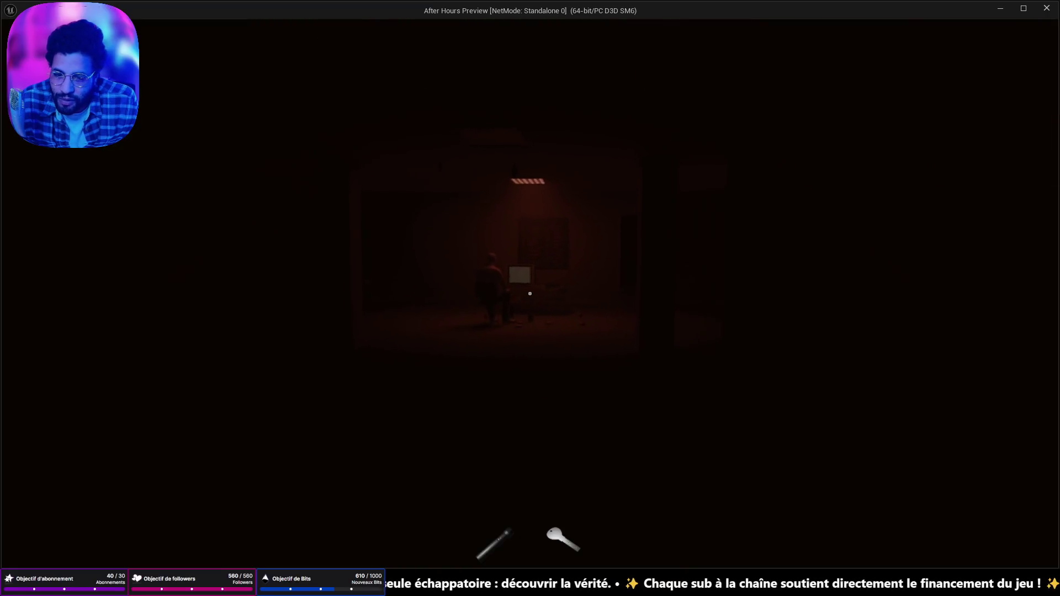
key(w)
key(w)
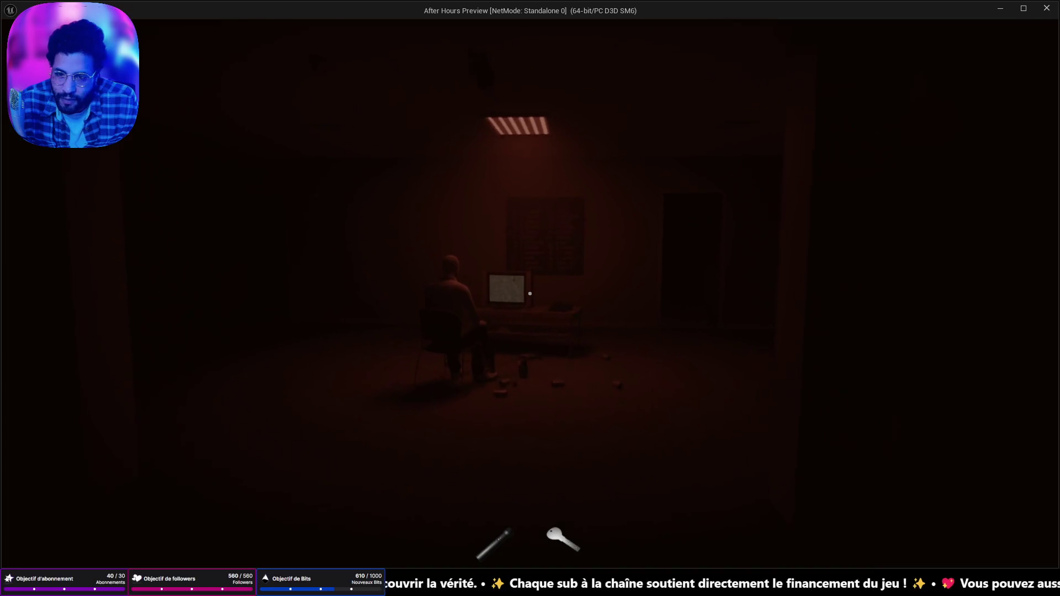
- Walk up to the TV, switch it from static to a camera feed, and cycle cameras
mouse_move(530, 294)
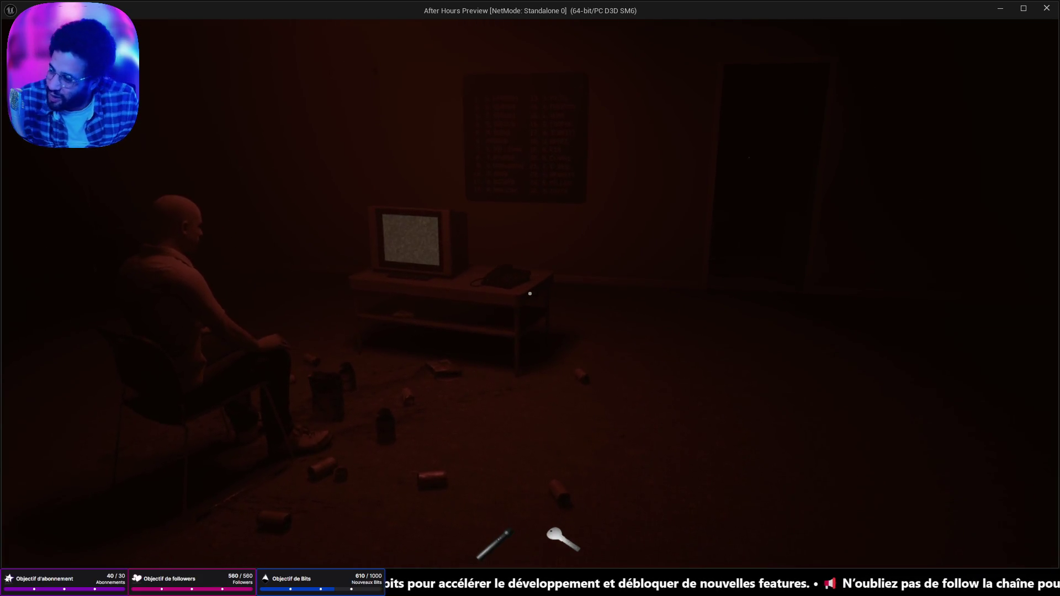
key(w)
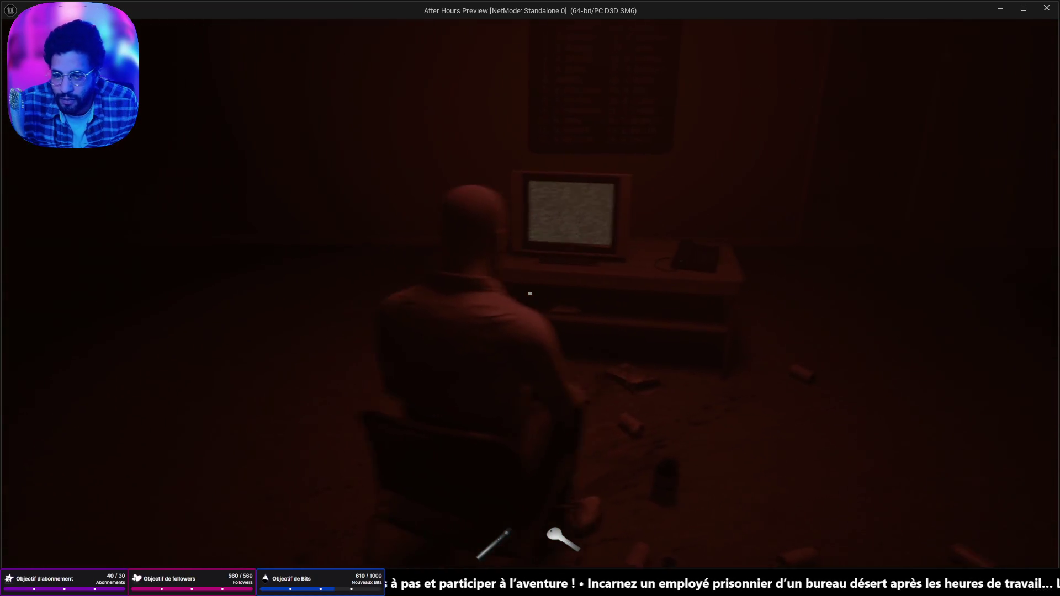
key(w)
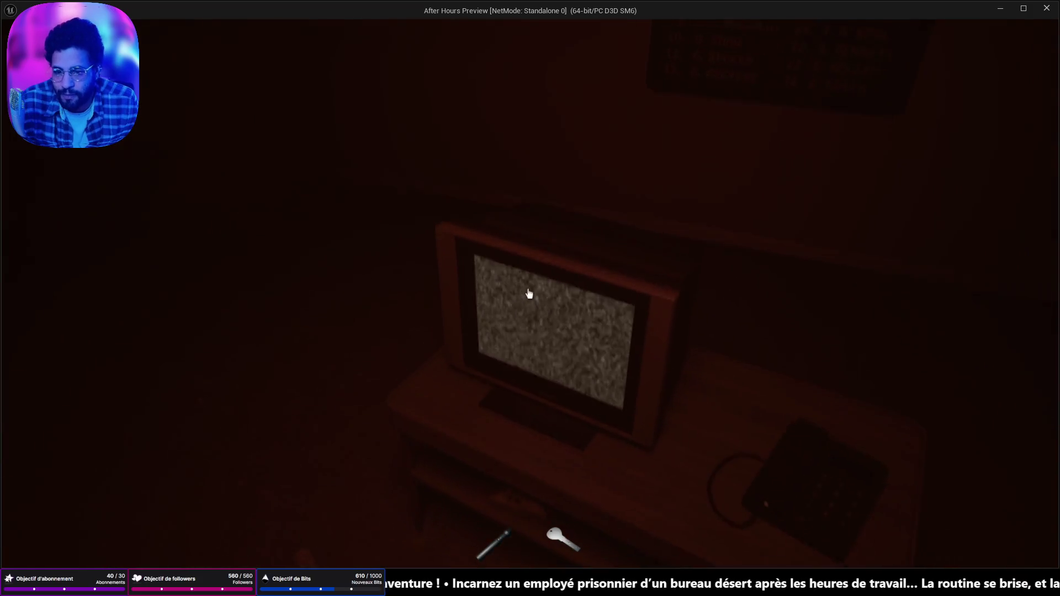
key(w)
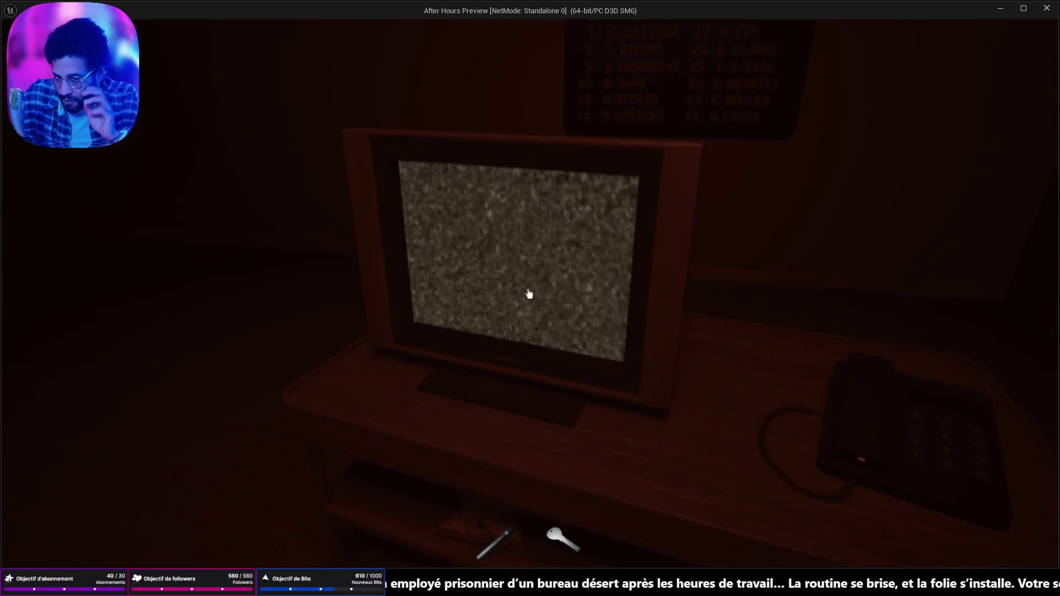
click(529, 293)
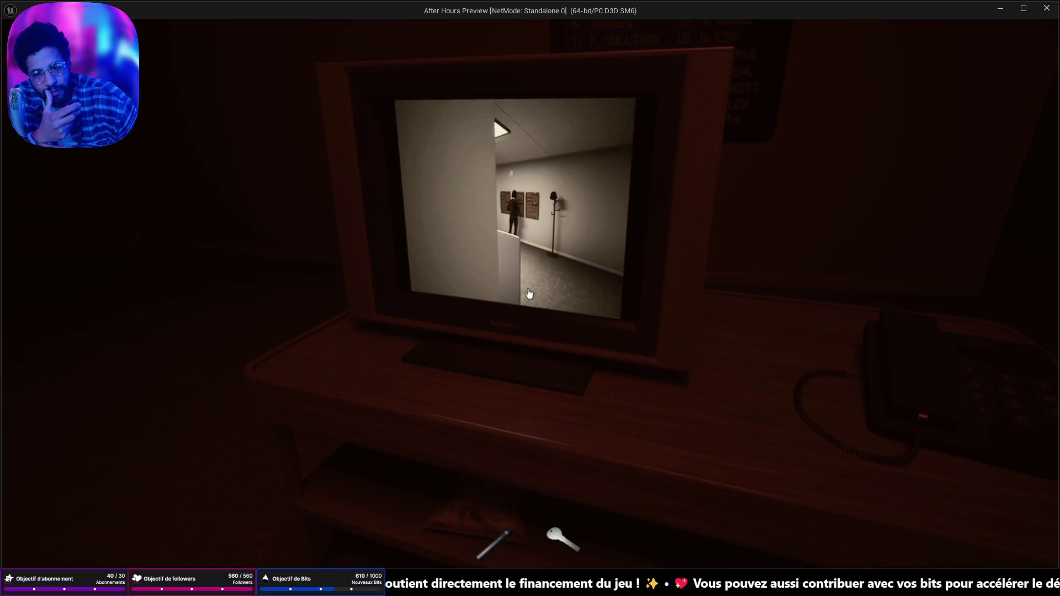
click(528, 293)
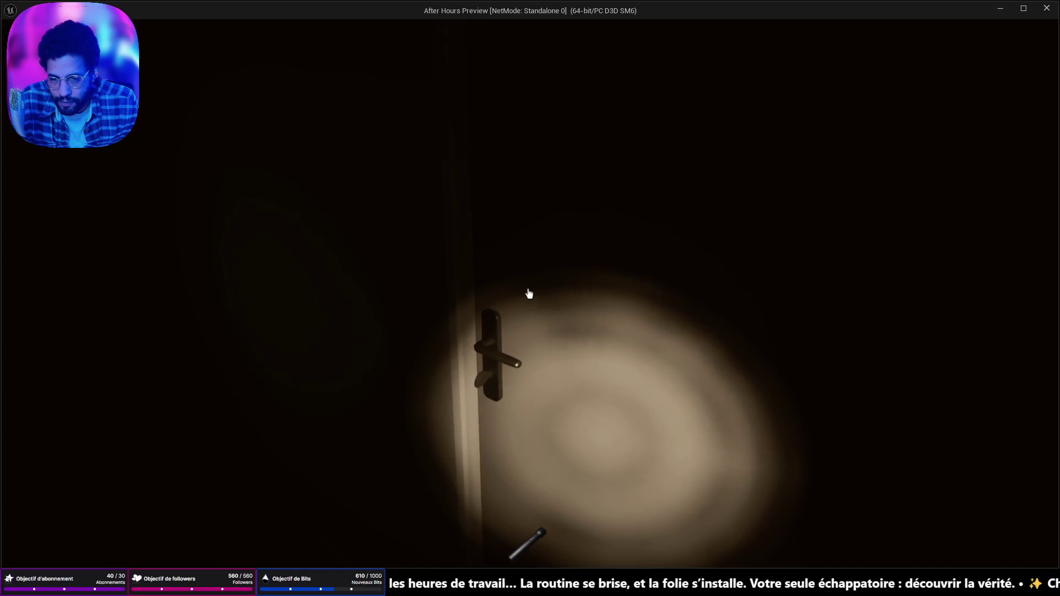
- Enter the boss office, open the cabinet and safe, and take the keycard from the desk
click(529, 294)
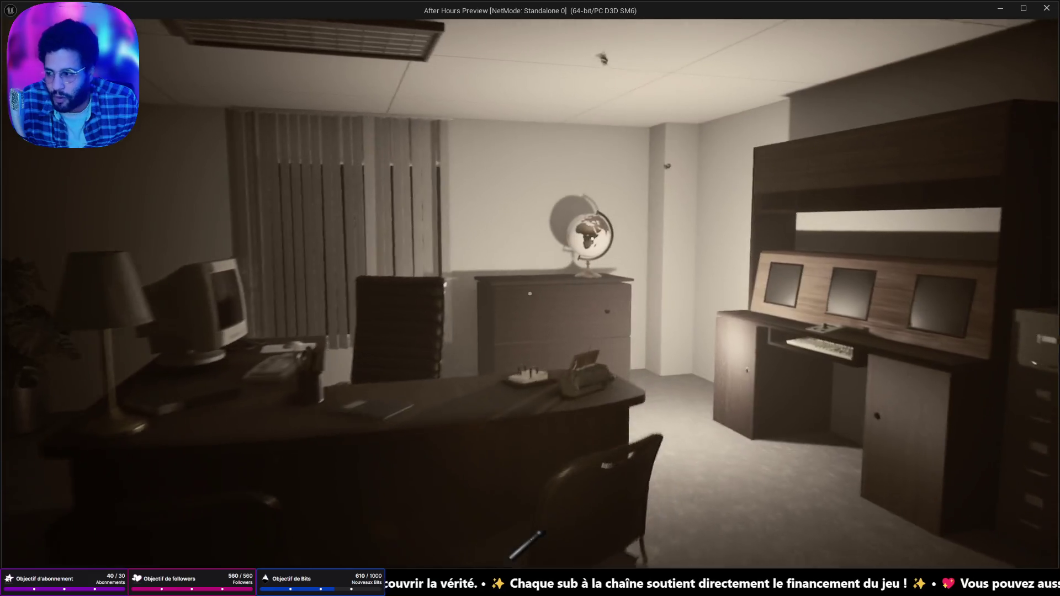
key(w)
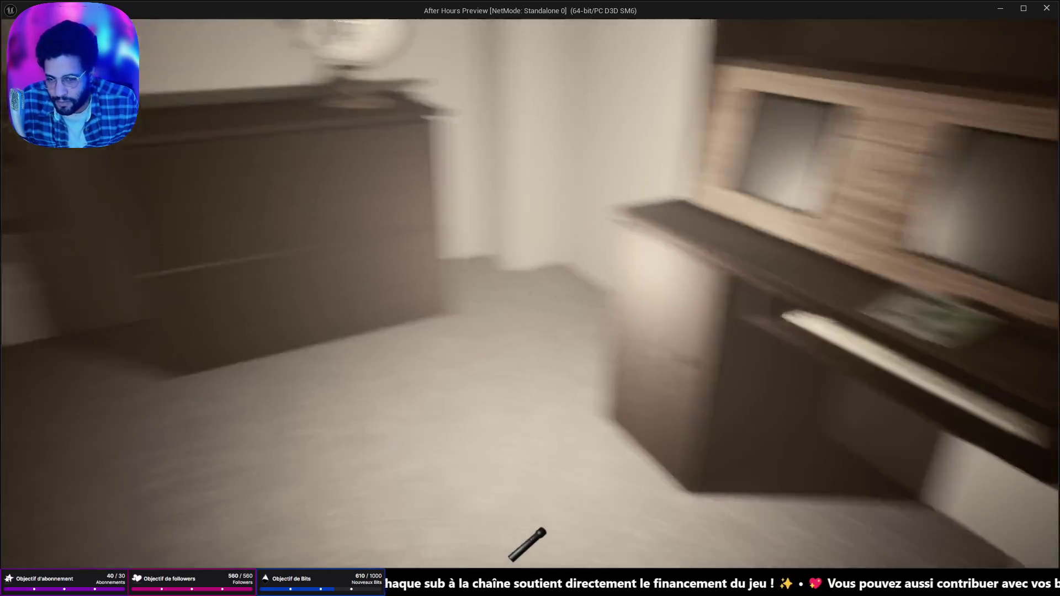
key(e)
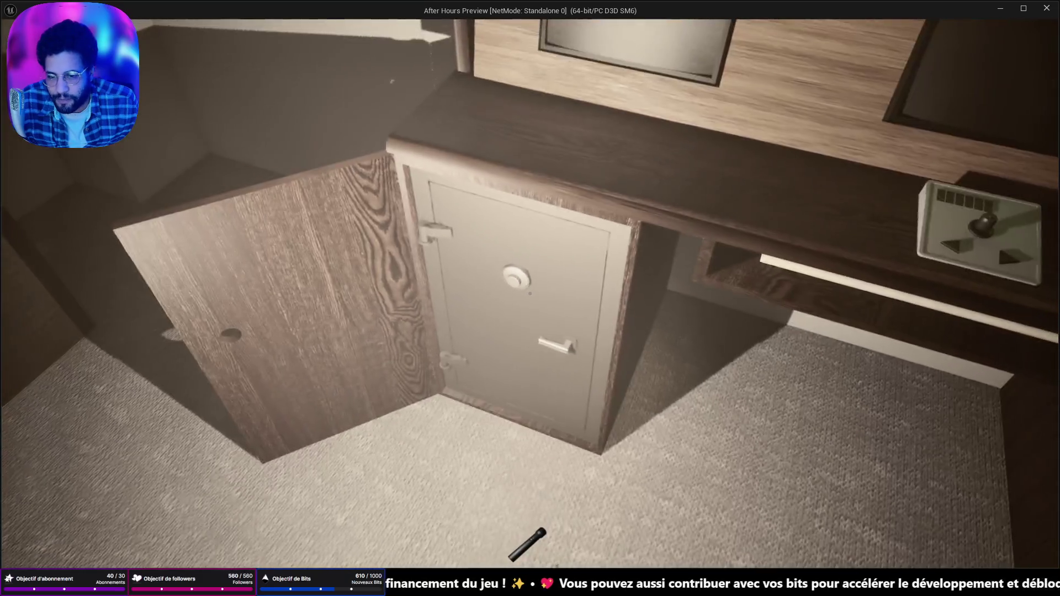
key(e)
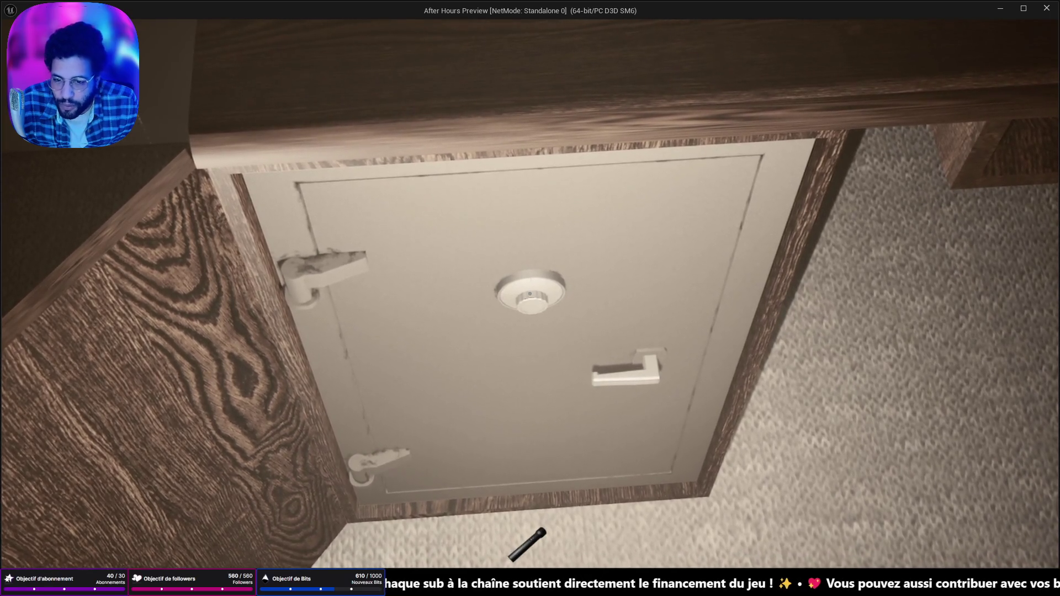
key(s)
key(s)
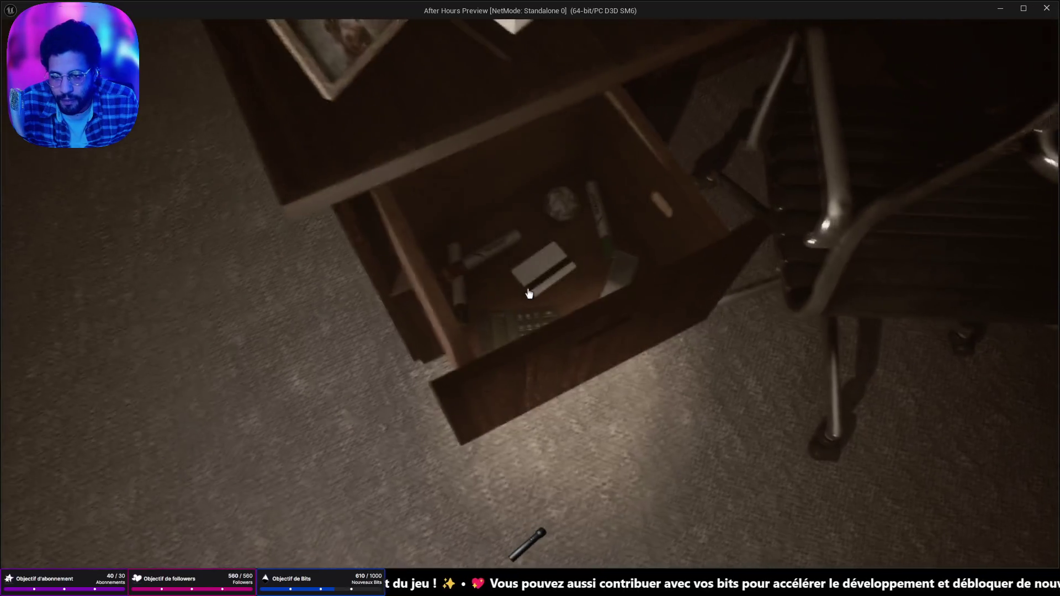
click(529, 292)
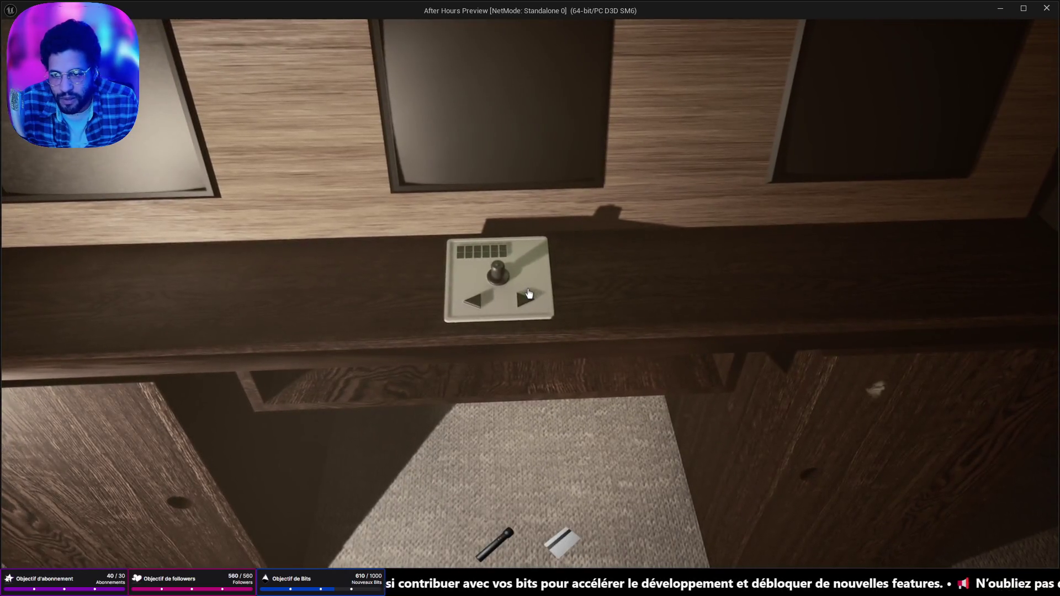
- Turn on the desk monitor, cycle through several camera feeds, and exit the panel
click(529, 292)
click(529, 293)
click(529, 293)
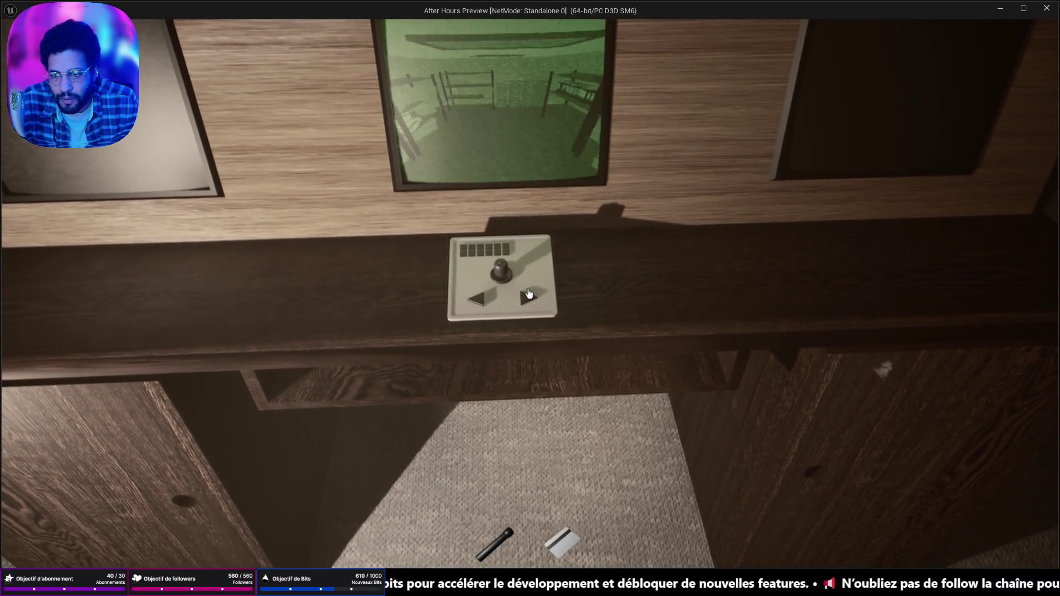
click(529, 293)
click(529, 293)
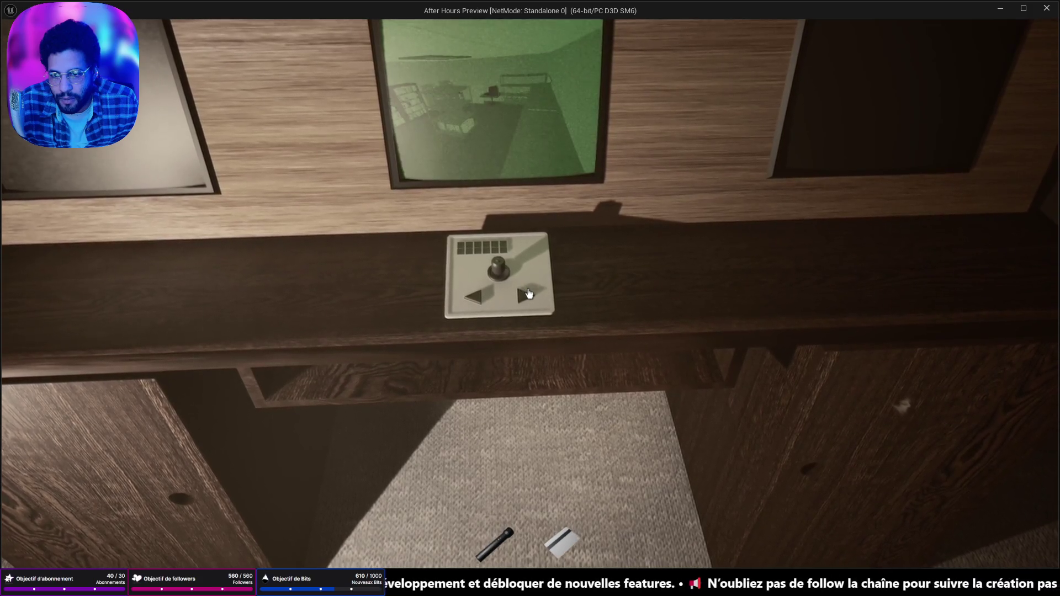
key(Escape)
- Open the door into the next room and switch off the flashlight
key(w)
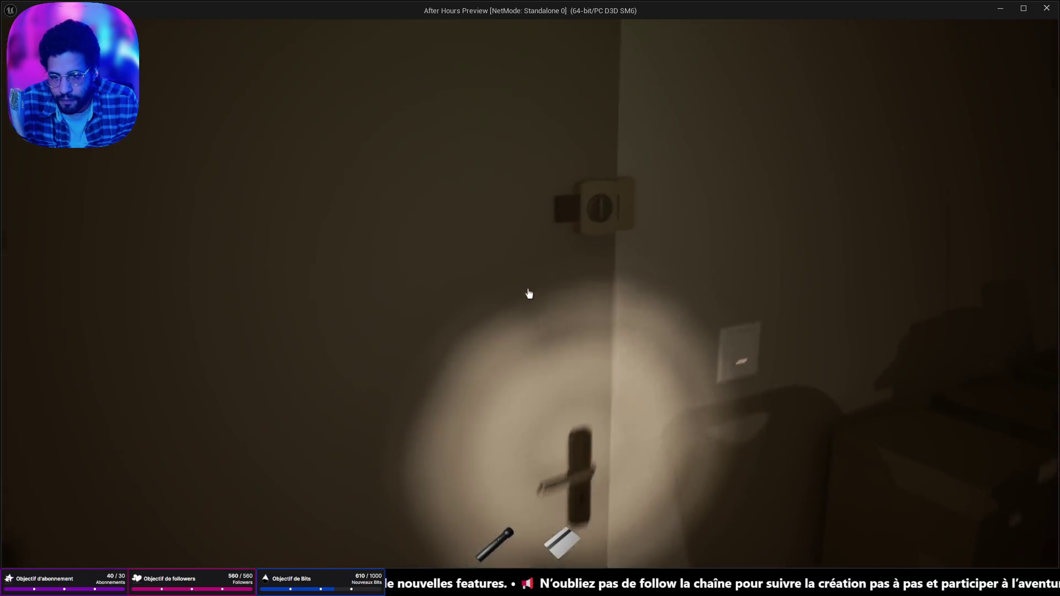
click(529, 293)
click(529, 293)
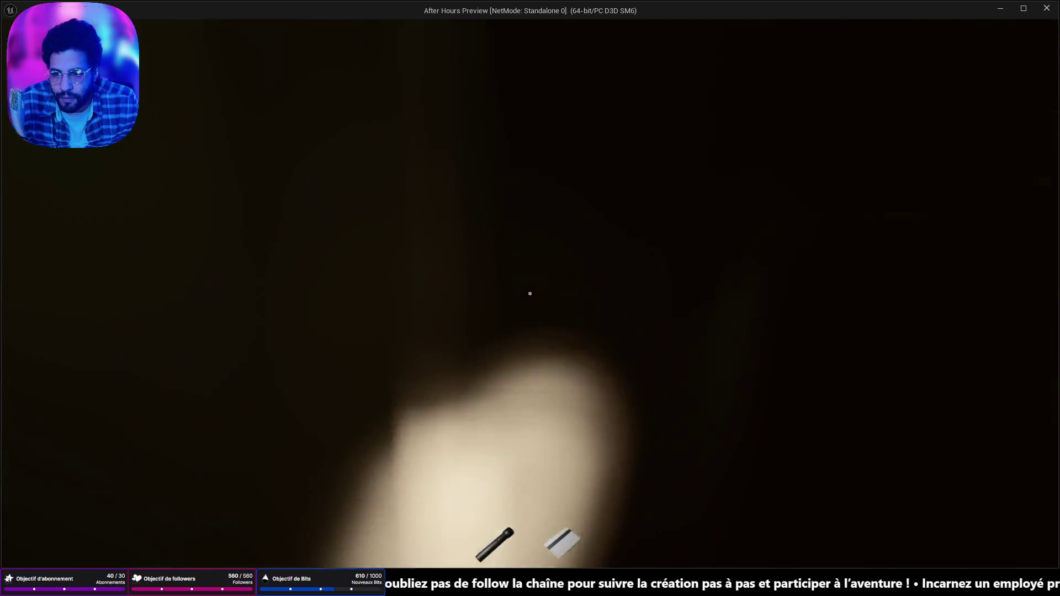
mouse_move(529, 293)
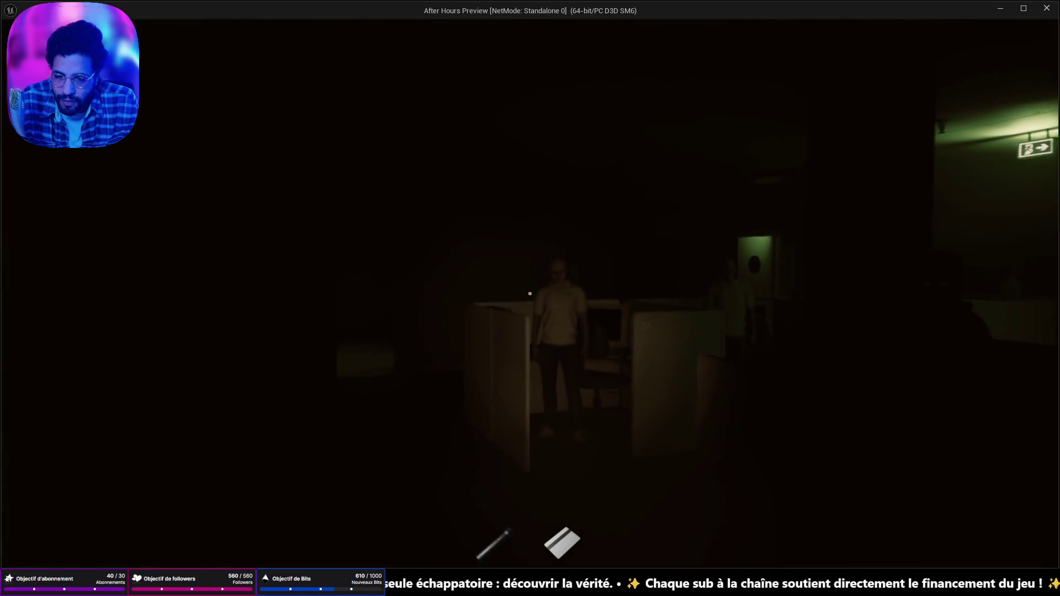
key(f)
key(f)
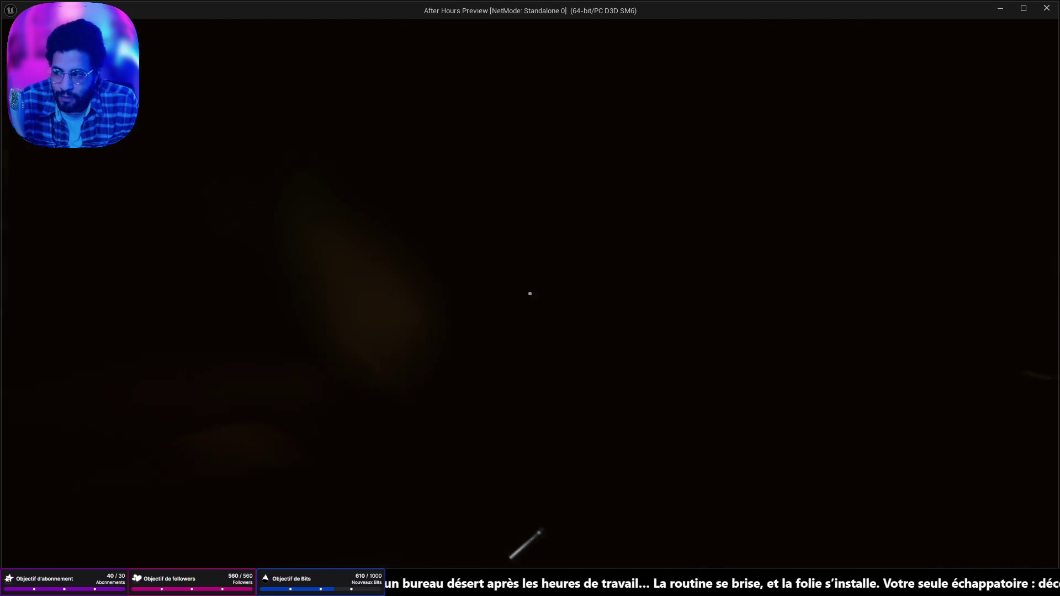
- Enter the server room, pick up the L-shaped hex key, and walk to the candle-ringed box
click(529, 294)
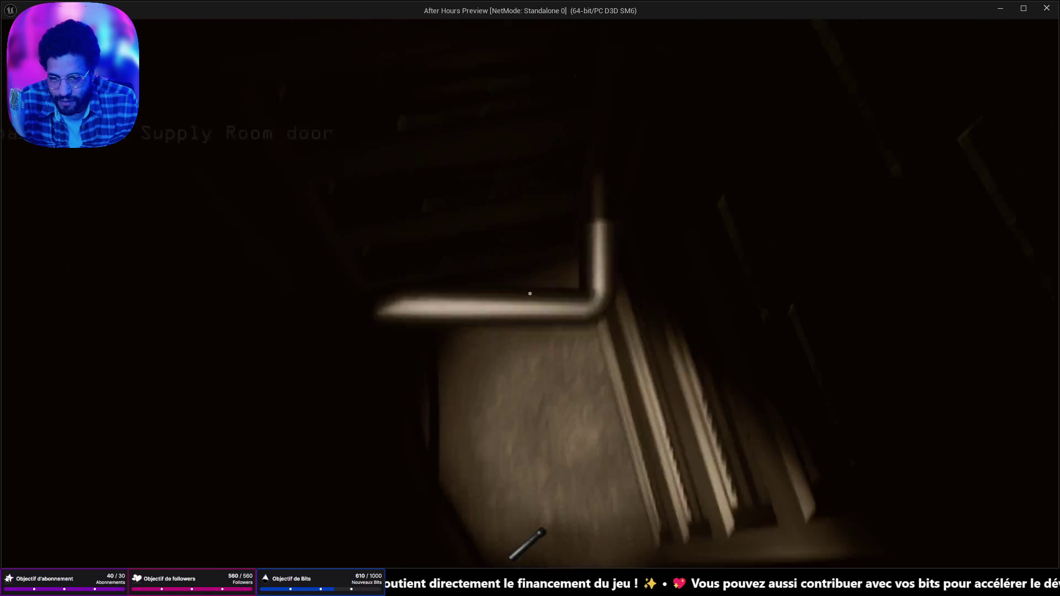
key(e)
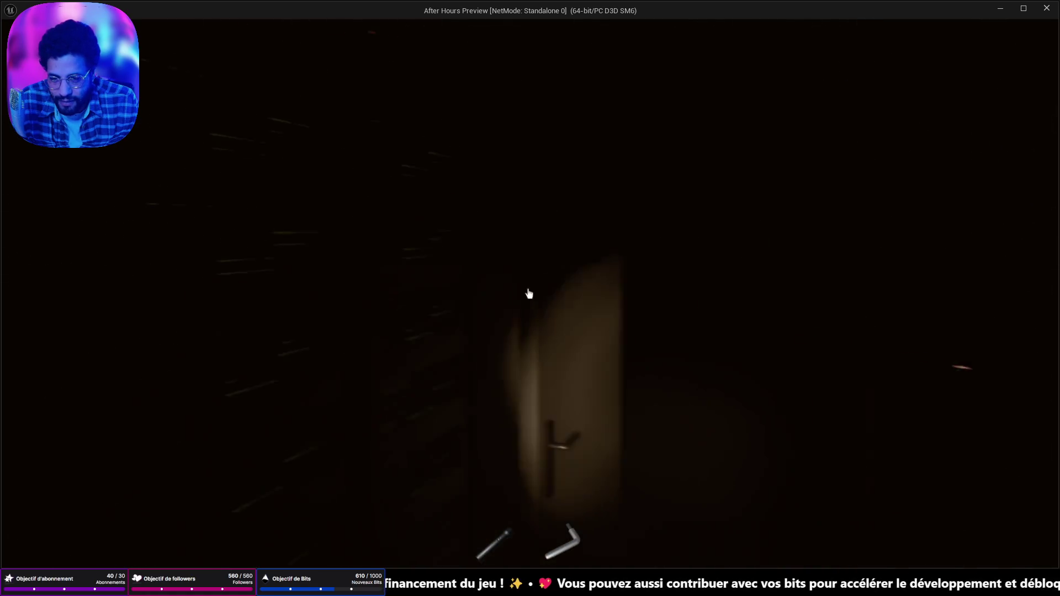
key(w)
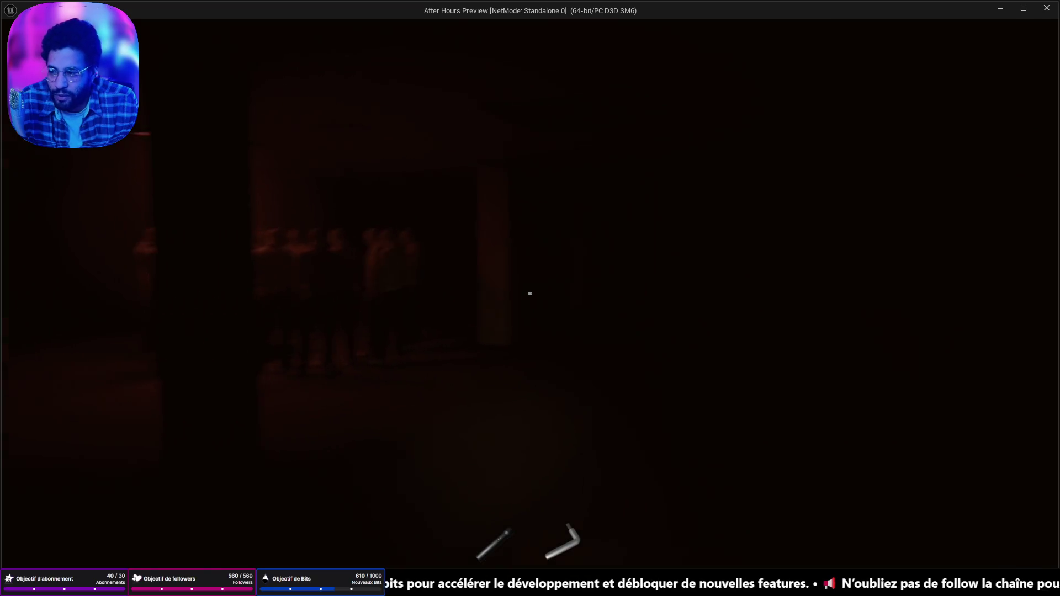
key(w)
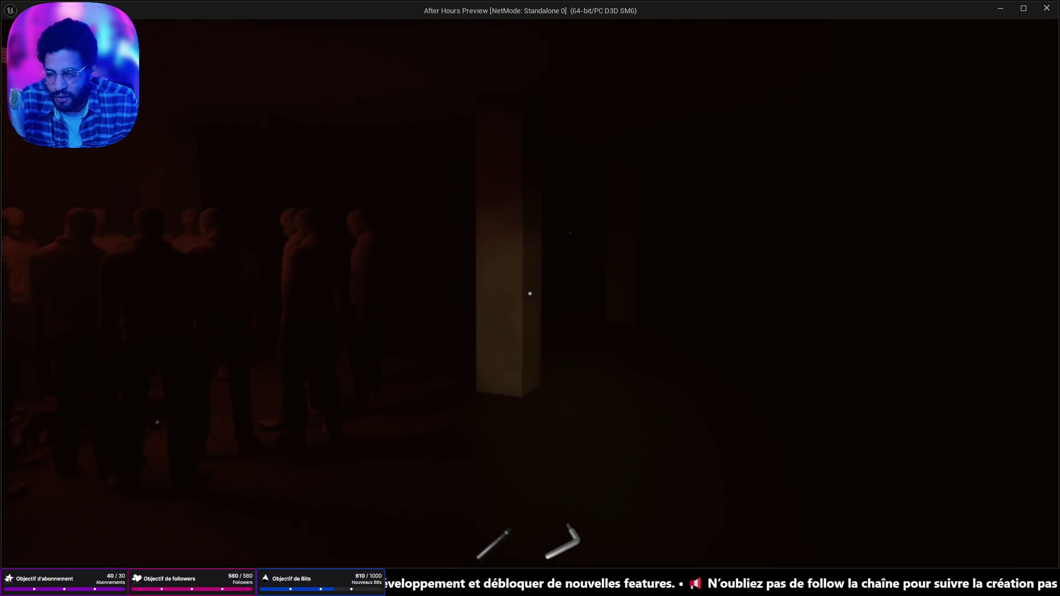
key(f)
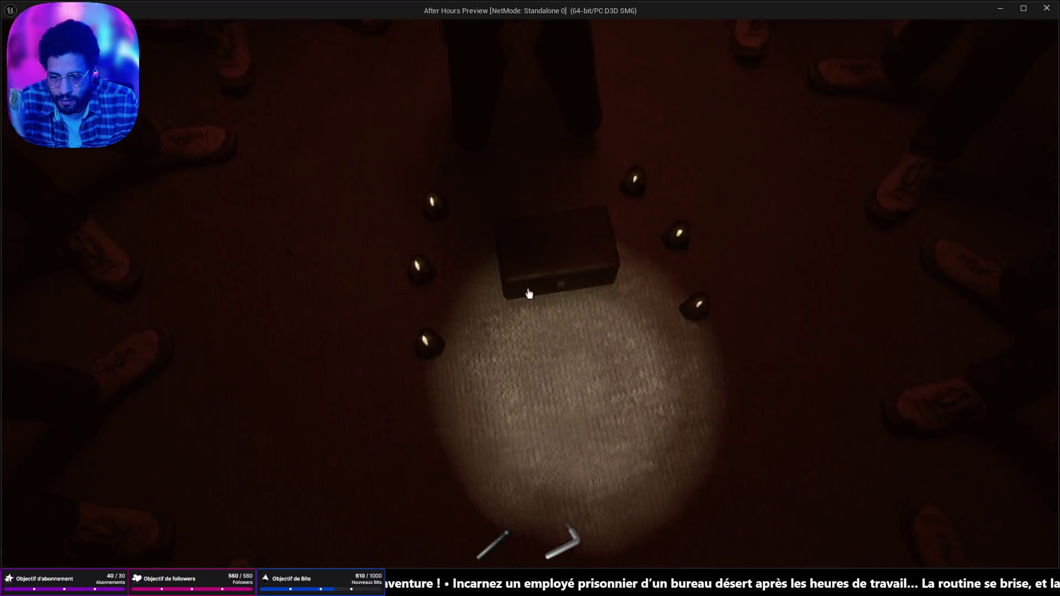
- Open the candle-ringed box, turn over and replace the letter, then rotate the hospital wristband
click(529, 293)
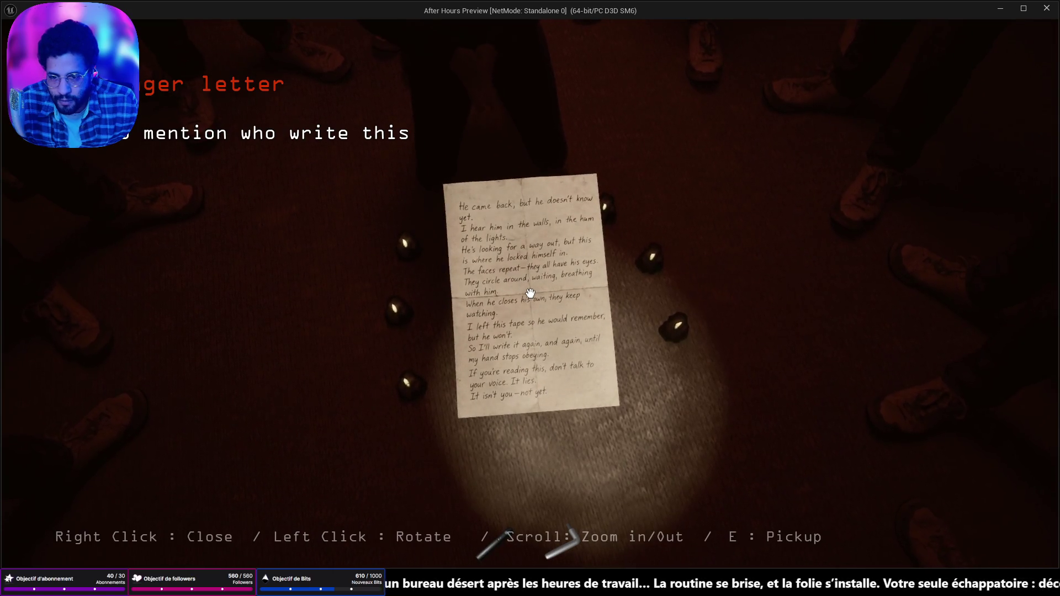
drag(530, 293, 530, 293)
right_click(530, 293)
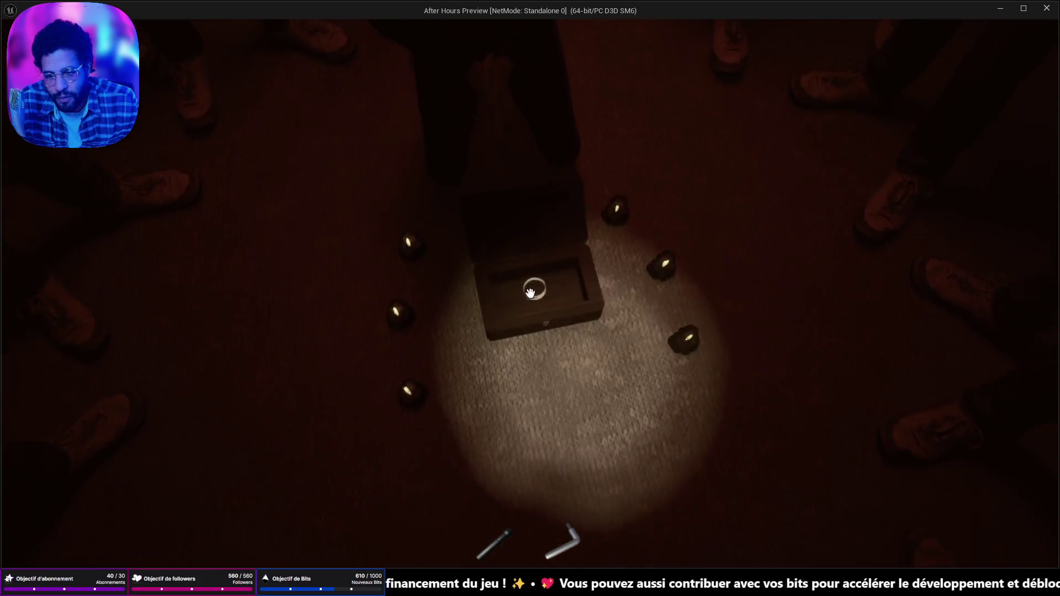
click(530, 292)
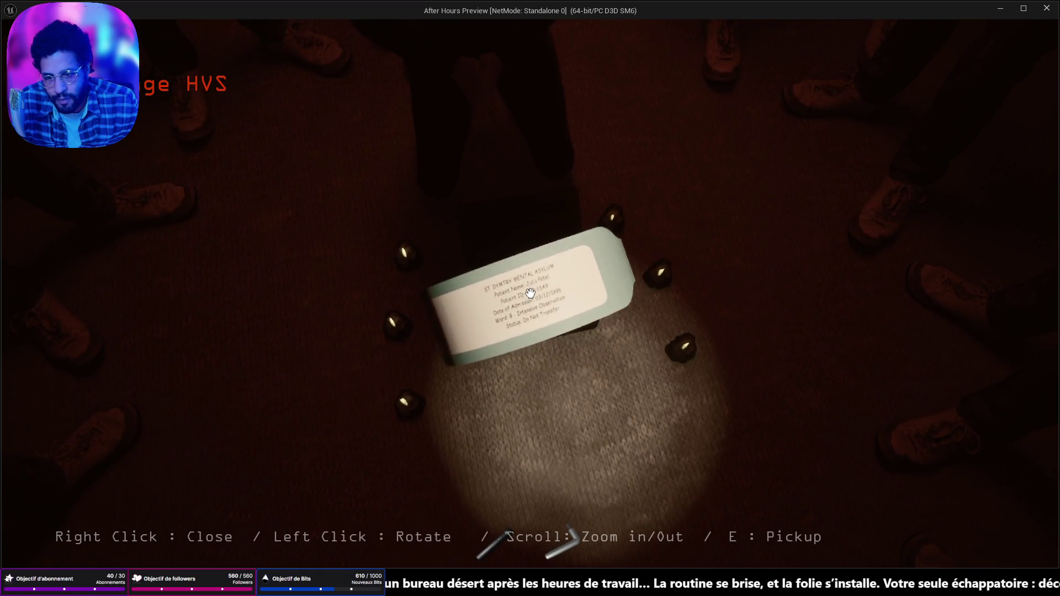
drag(530, 293, 499, 259)
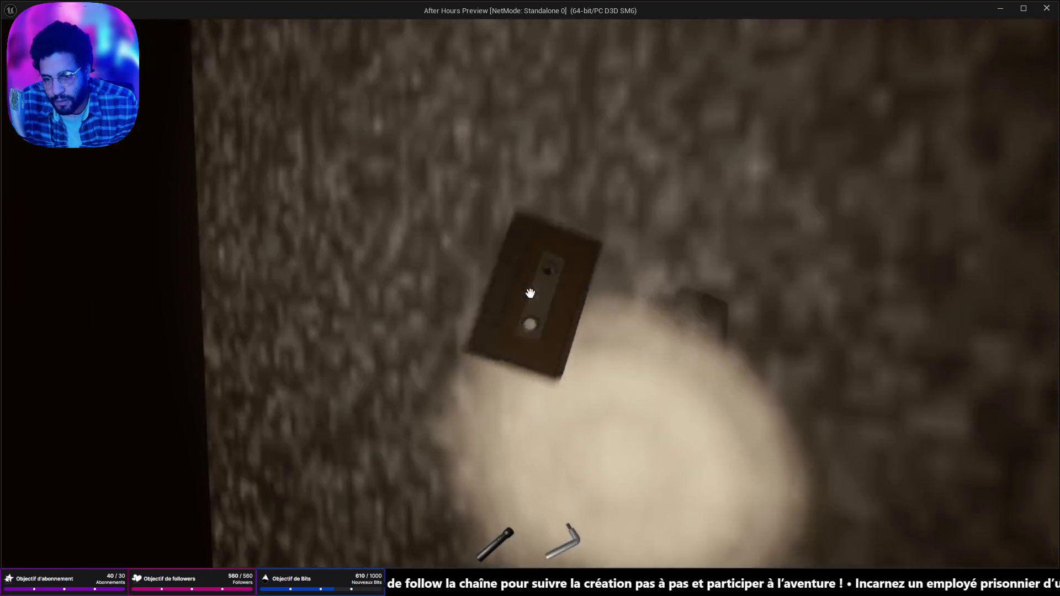
- Take the cassette from the wall, open the dark room door, and walk into the green hallway
key(e)
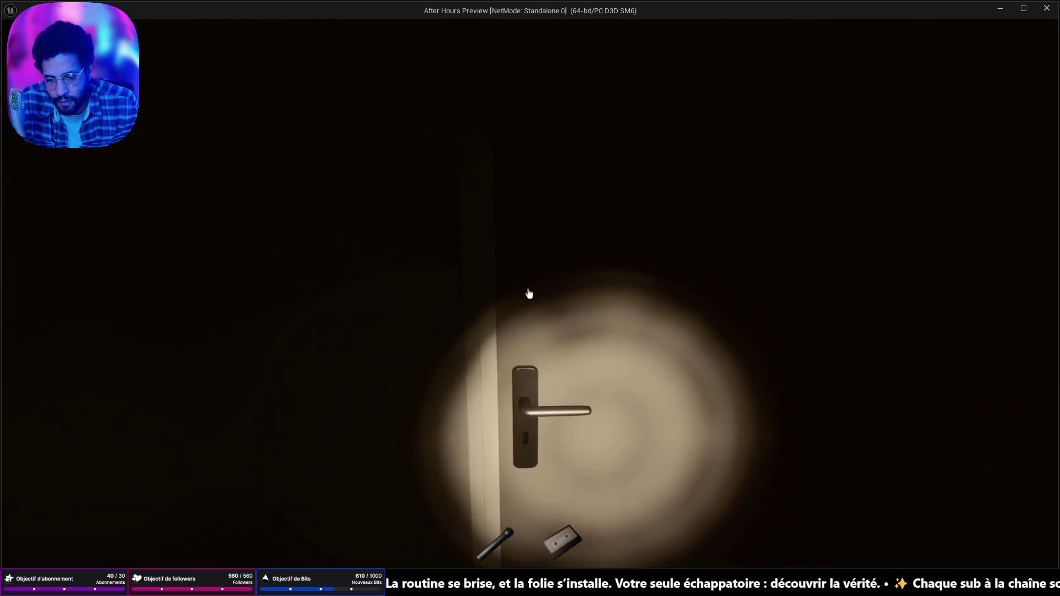
click(529, 293)
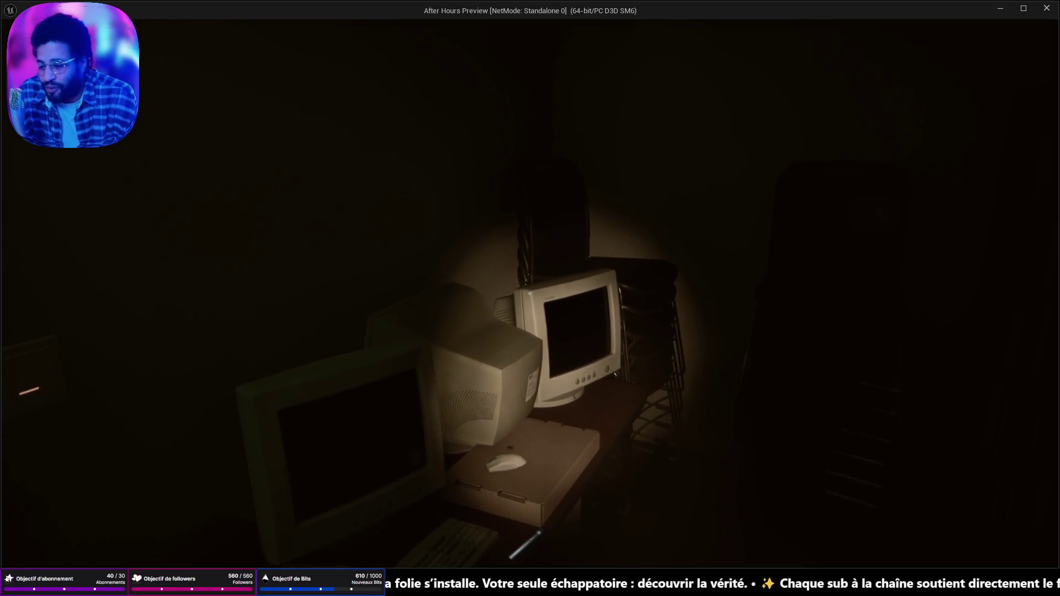
key(w)
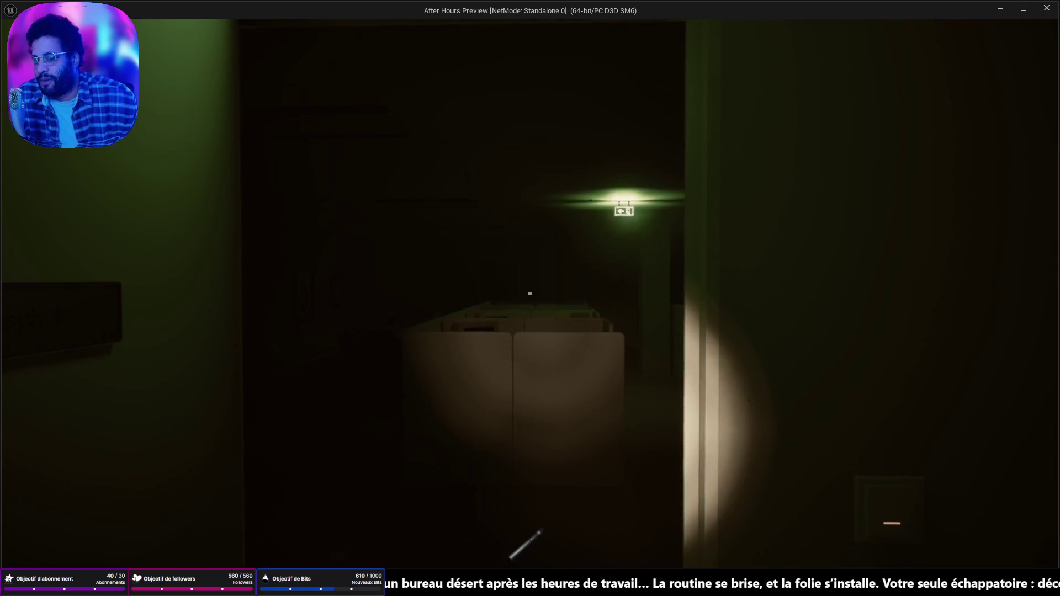
- Walk past the water cooler and cubicle rows, following the exit signs to the red elevator door
key(w)
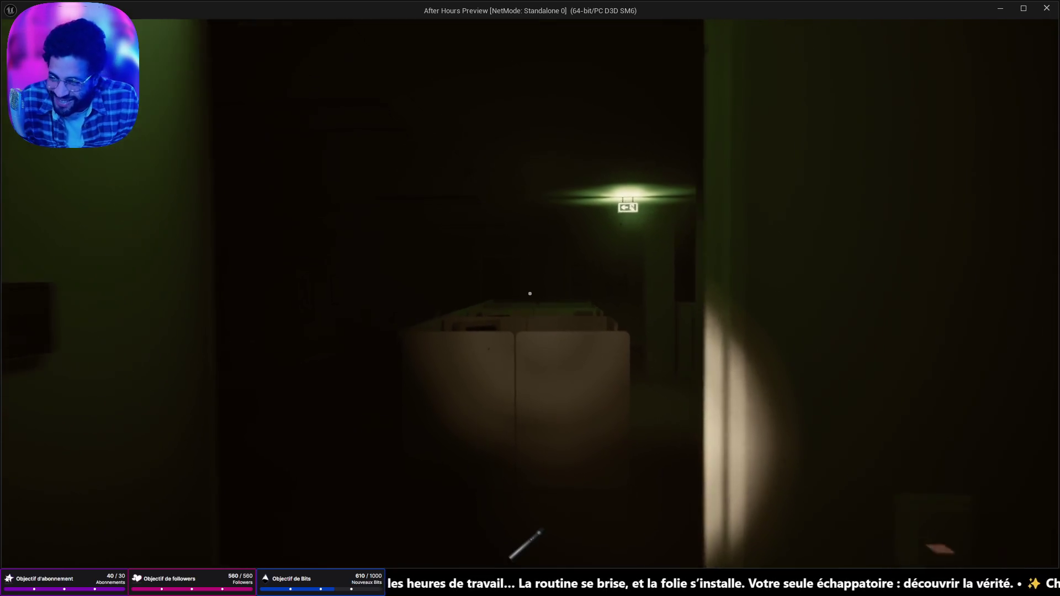
key(w)
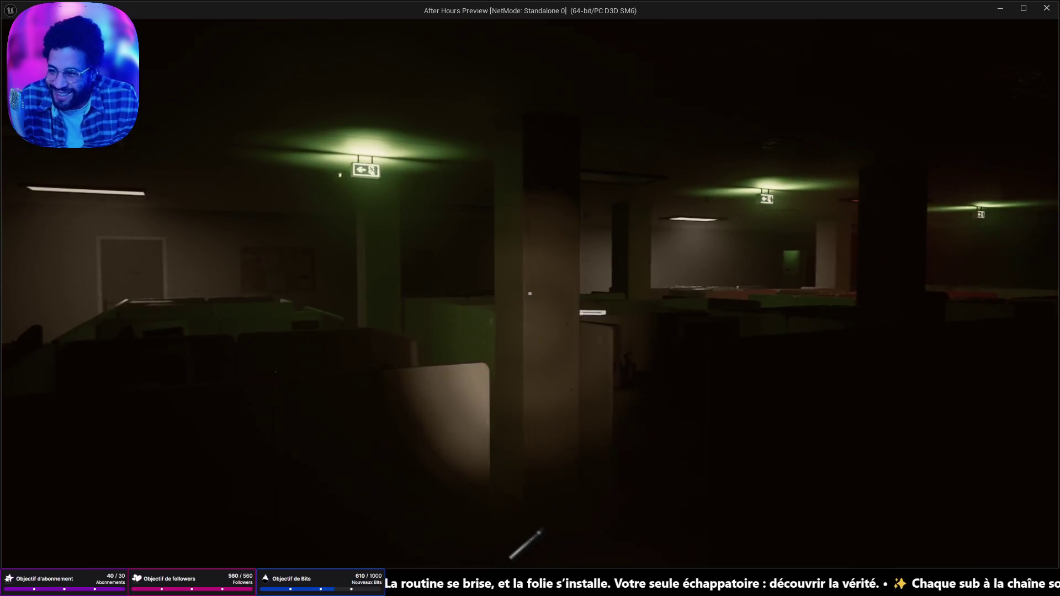
key(w)
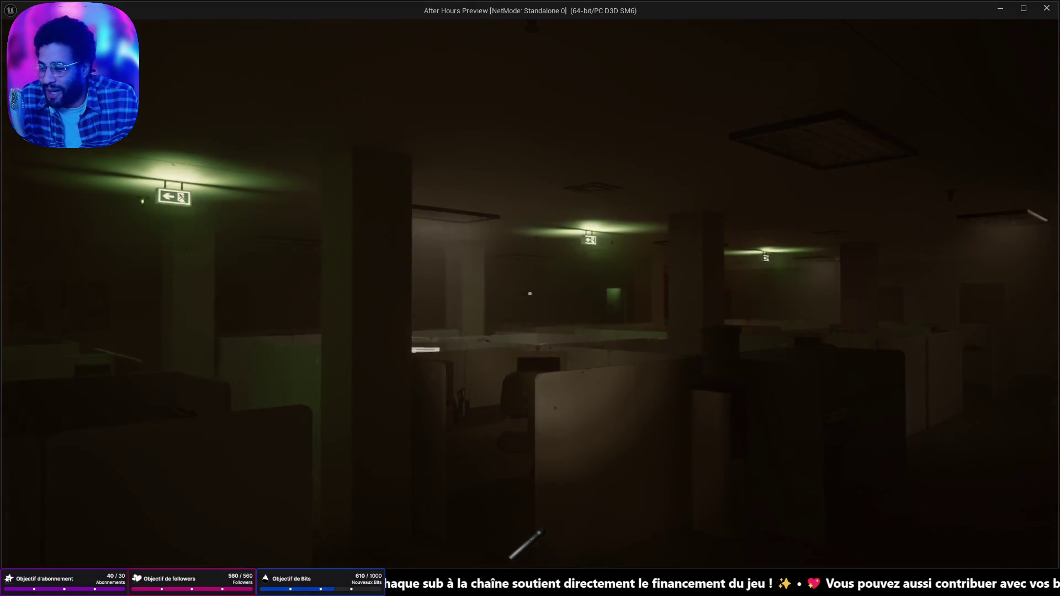
key(w)
key(w)
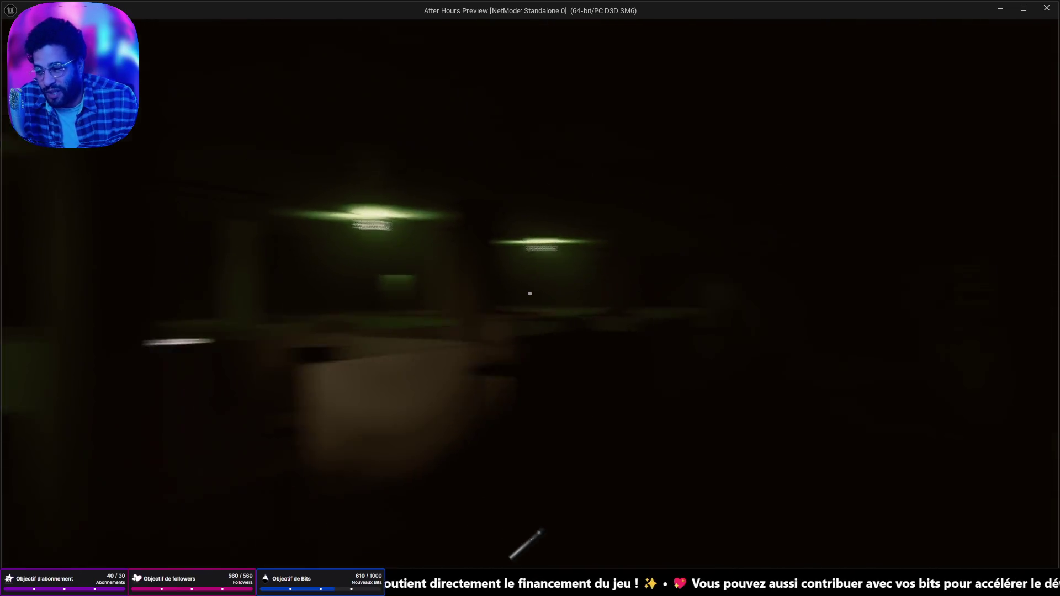
key(w)
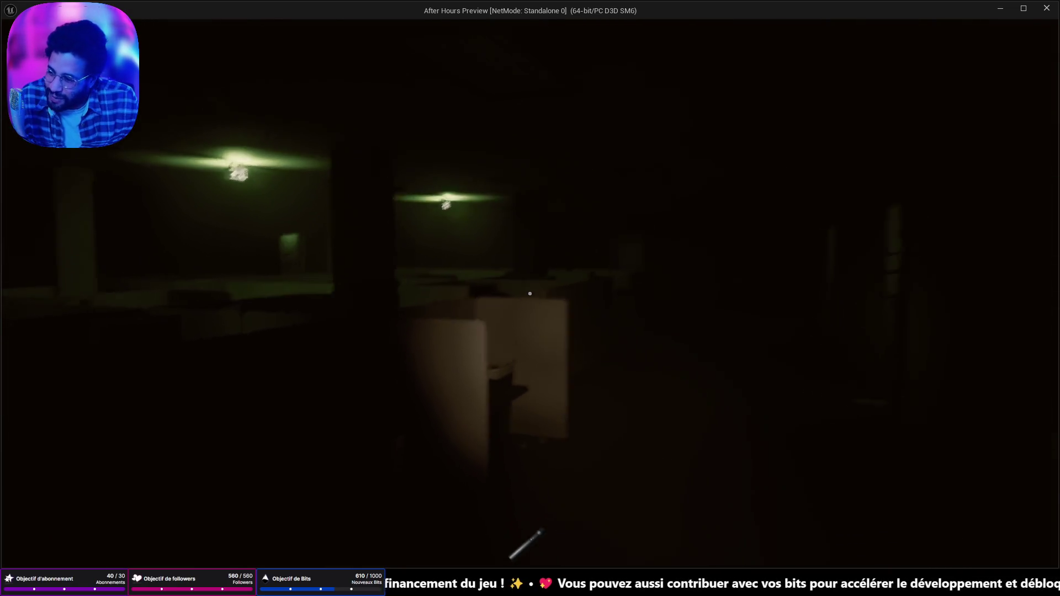
key(w)
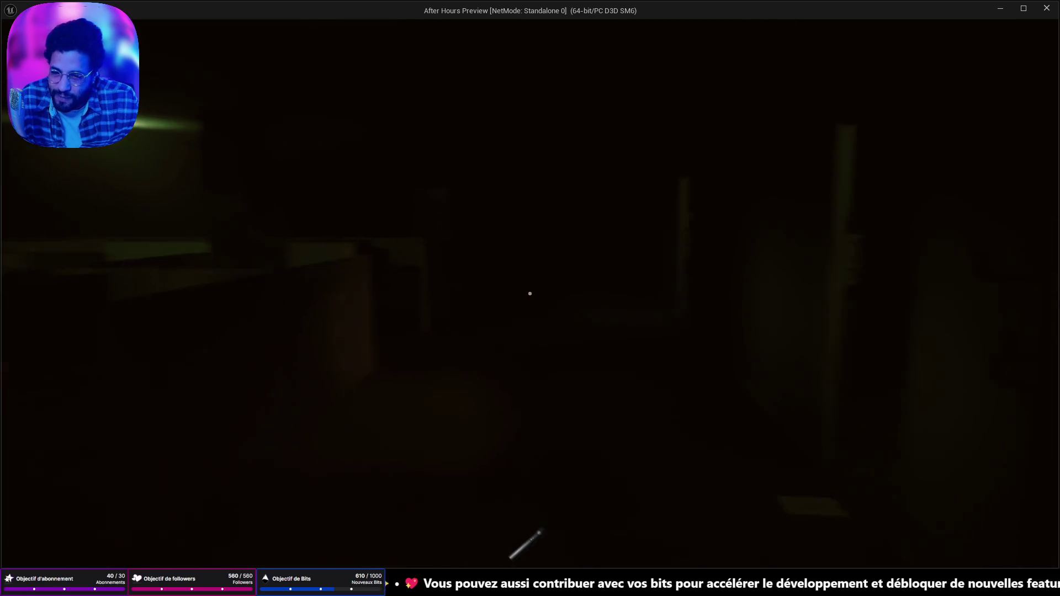
key(w)
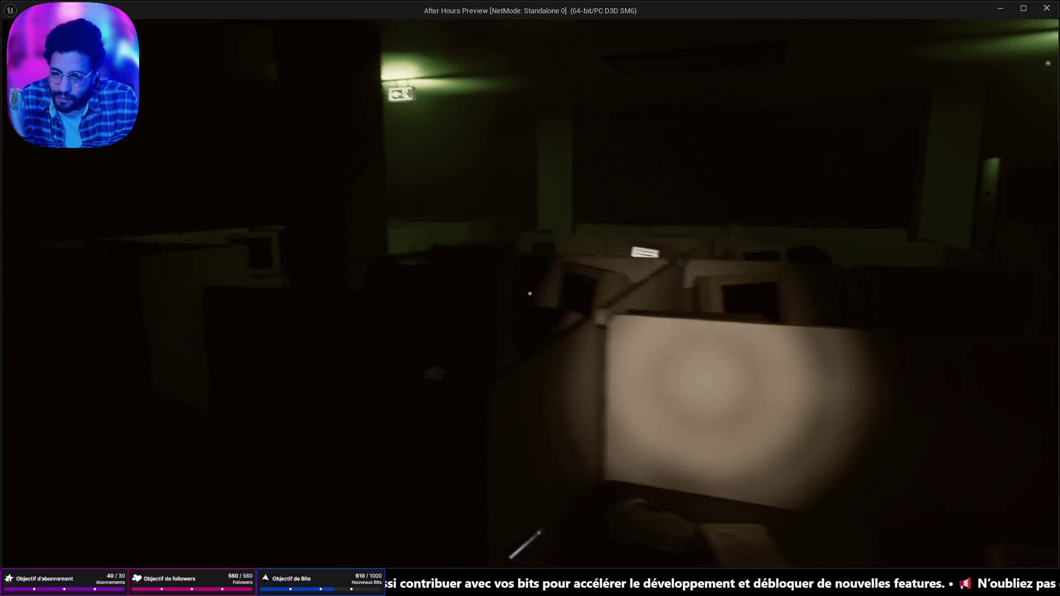
key(w)
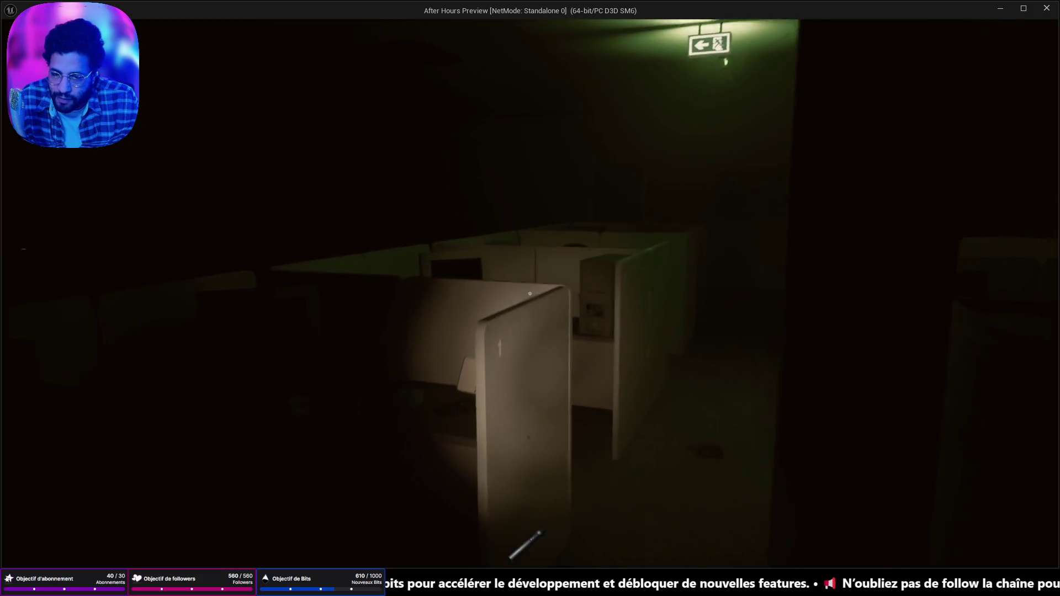
key(w)
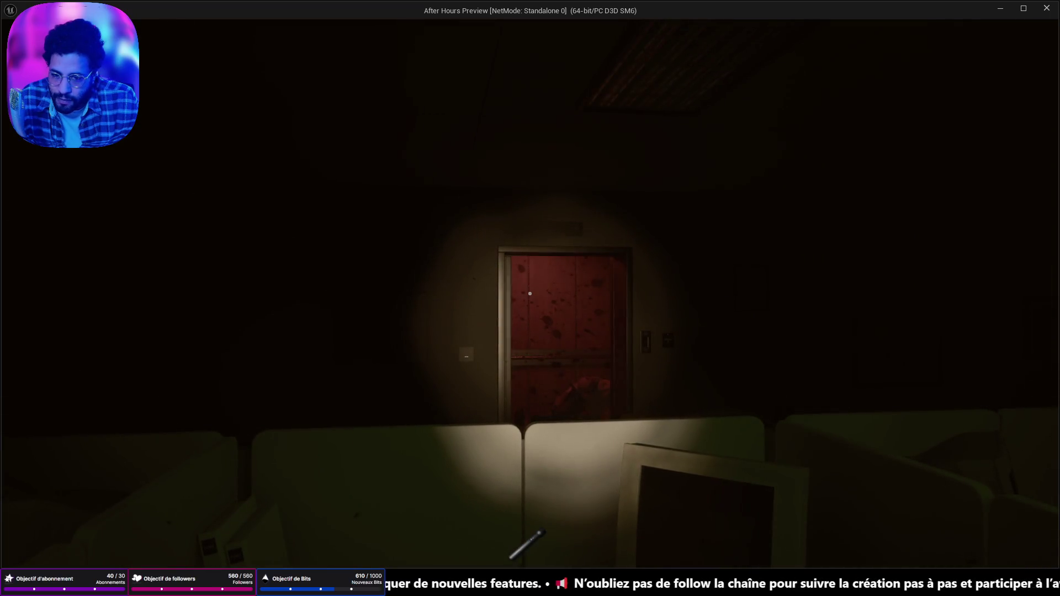
- Enter the elevator, pick up and rotate the WAKE UP note, then stop the play-test with Esc
key(w)
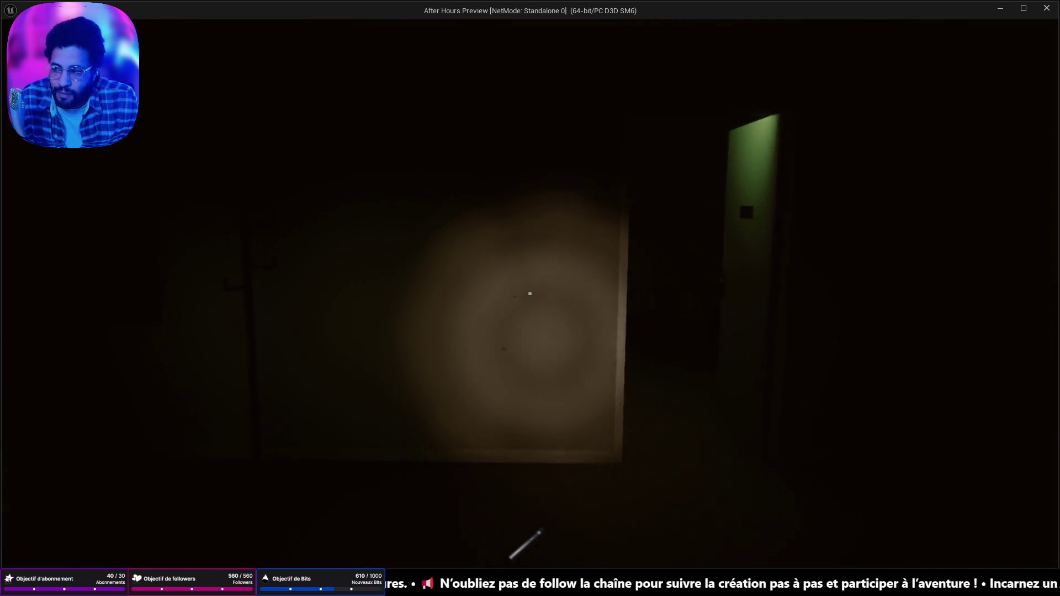
key(w)
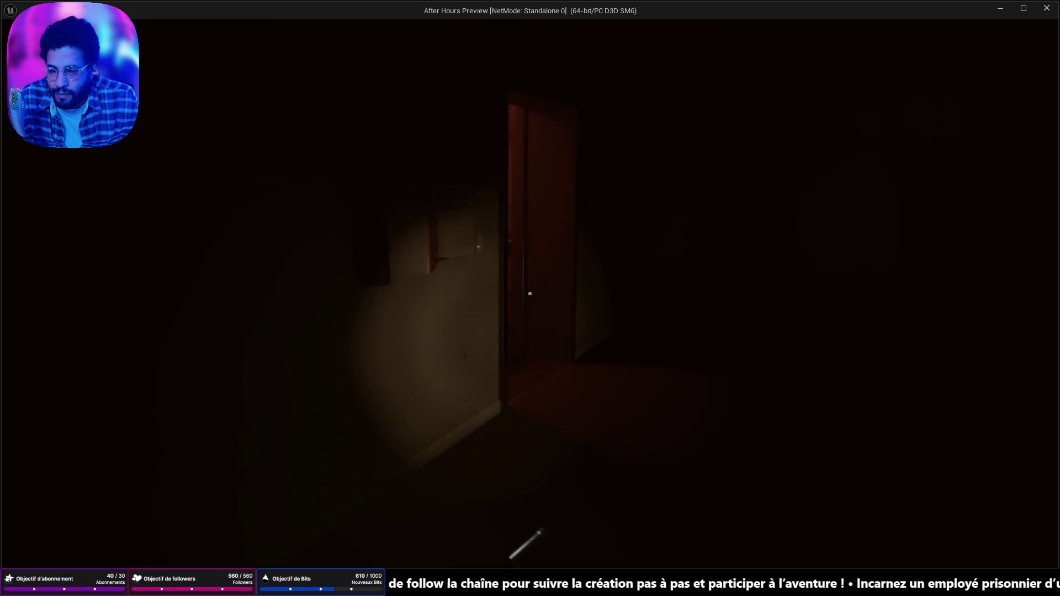
key(w)
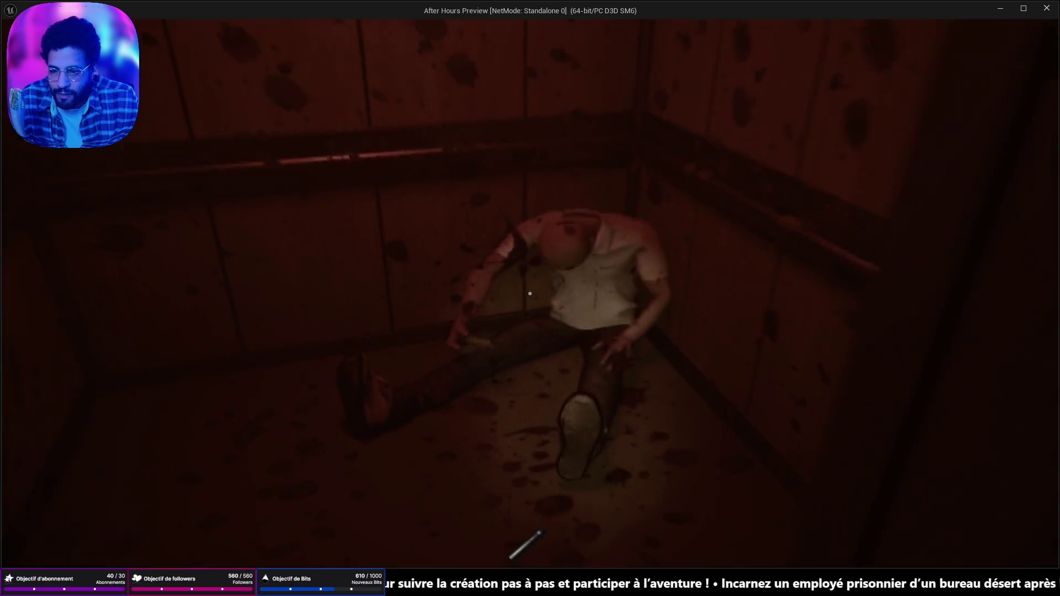
click(530, 294)
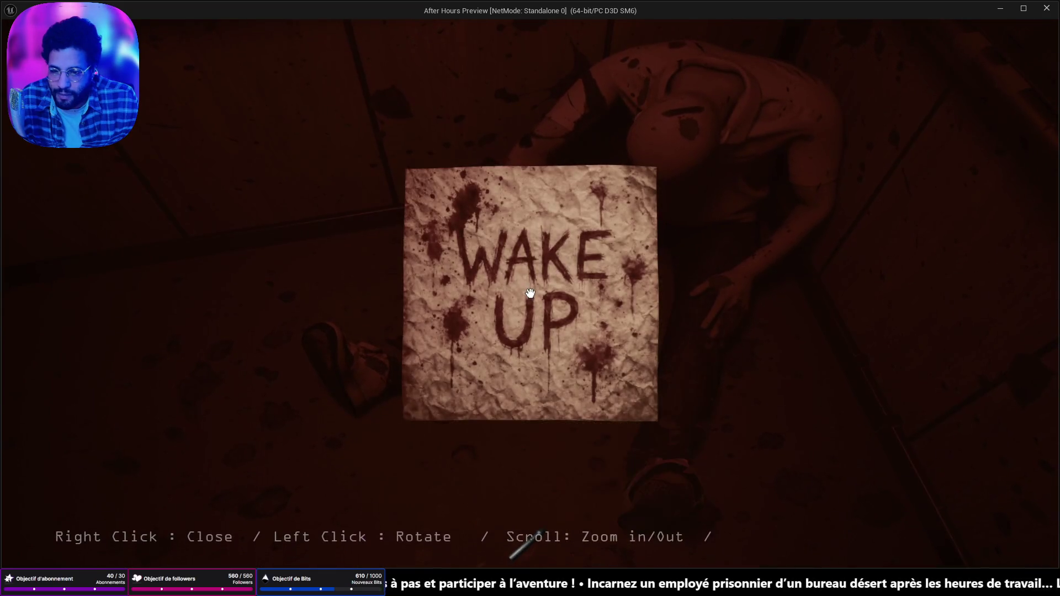
drag(530, 294, 530, 293)
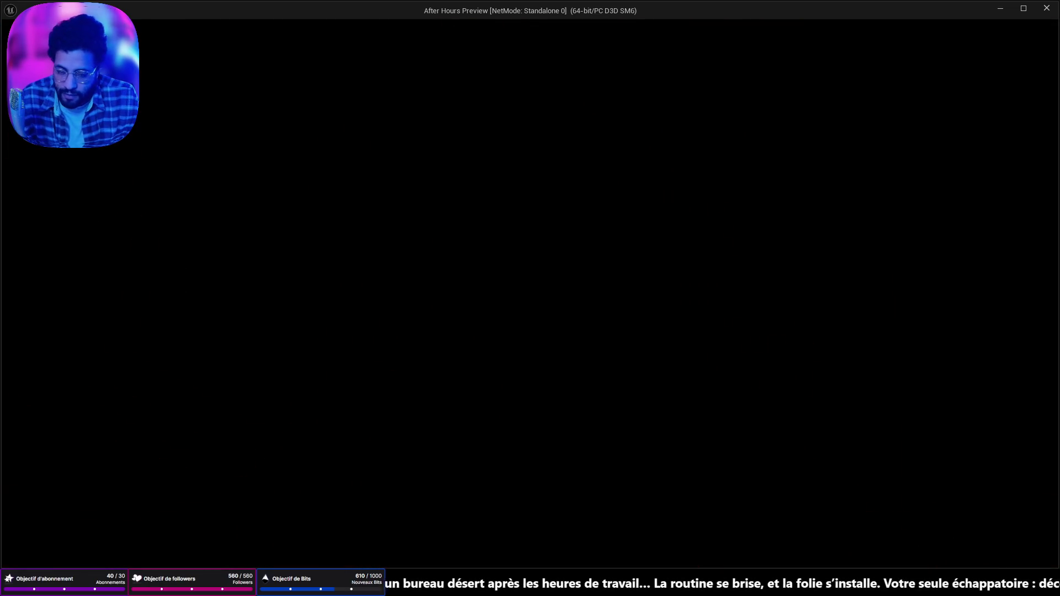
key(Escape)
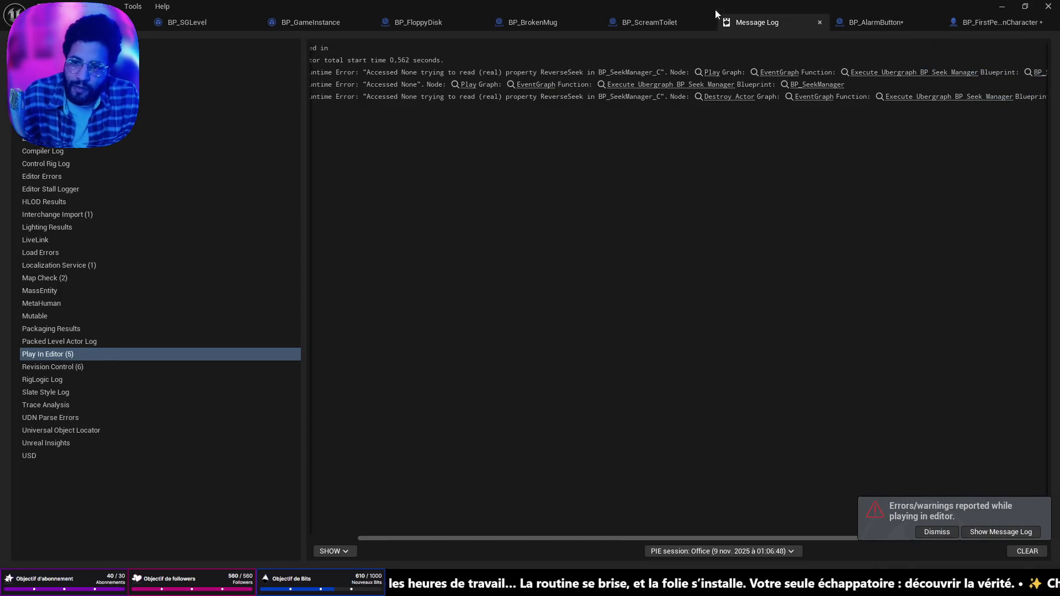
- Switch from the Message Log back to the level editor viewport inside the elevator
click(100, 22)
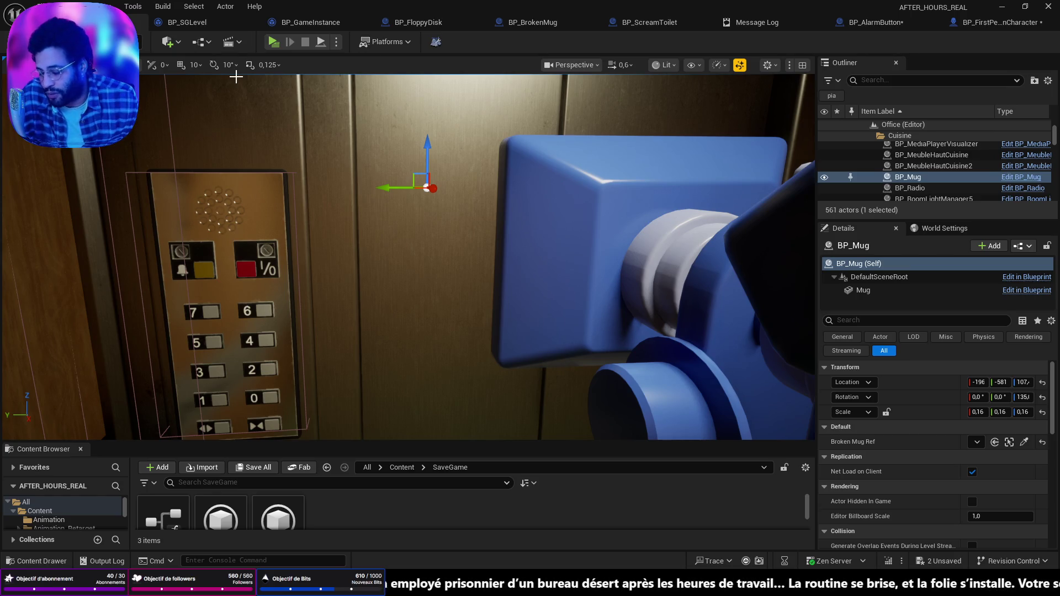
- Fly over the office toward the corridor, select the BP_PORTE5 door, and focus on it
drag(260, 135, 259, 134)
drag(368, 257, 369, 257)
click(369, 256)
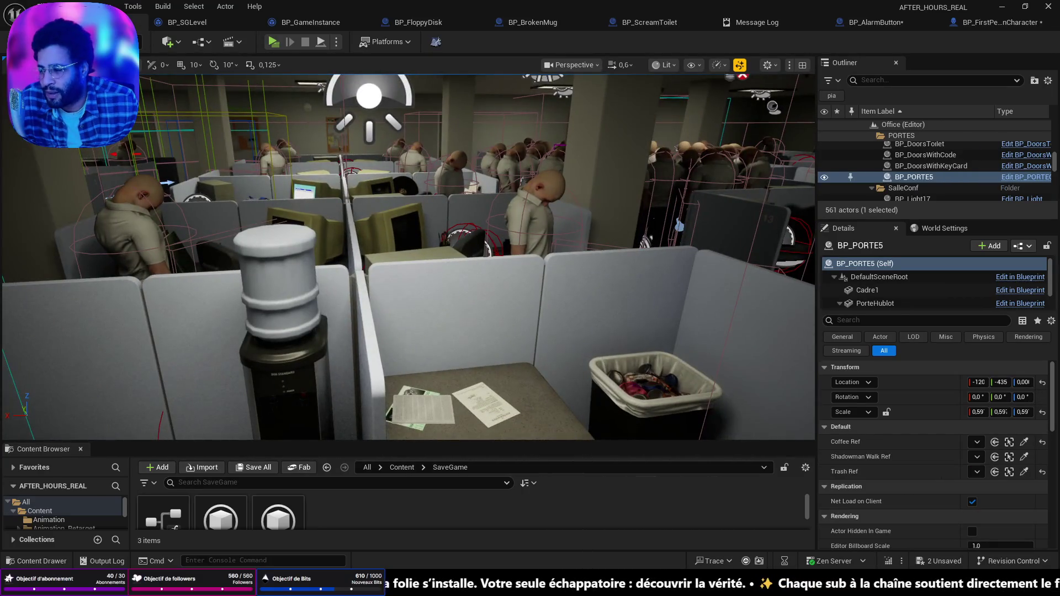
key(f)
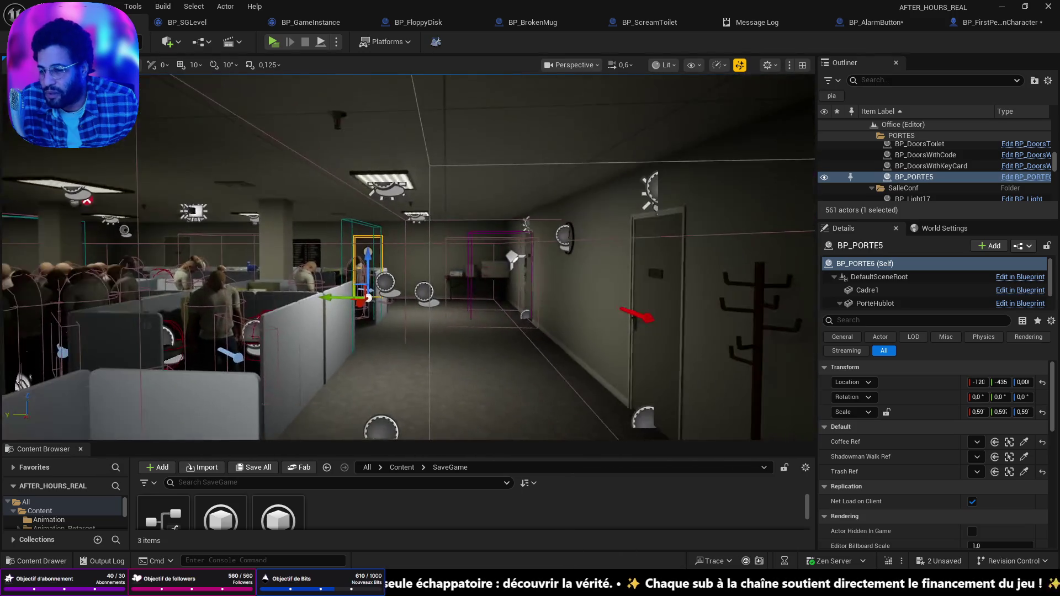
- Fly back past the cubicles and select the BP_FloppyDisk on the restroom floor
key(1)
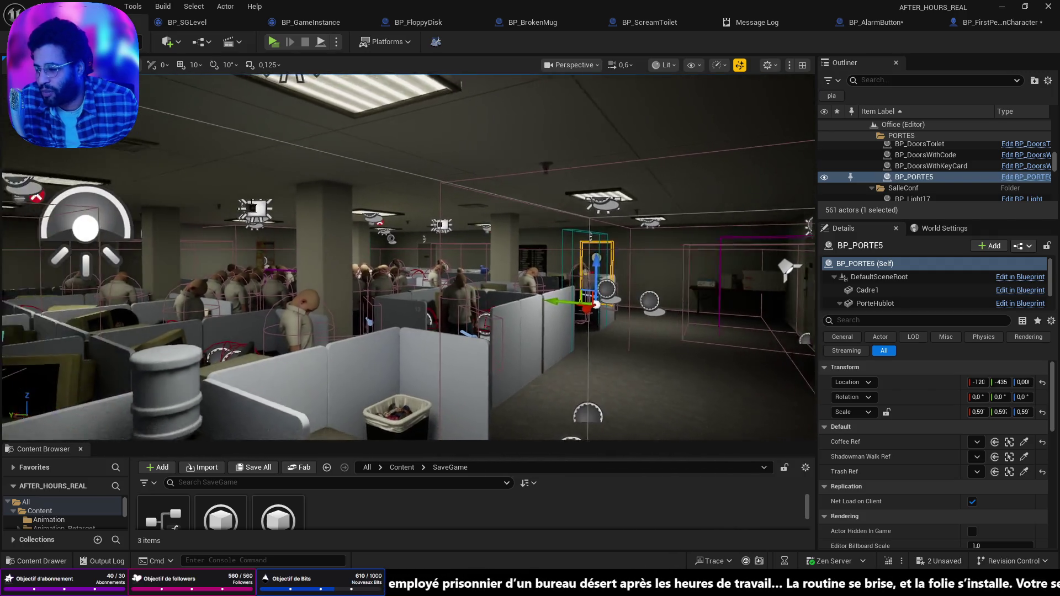
scroll(409, 256, up, 1)
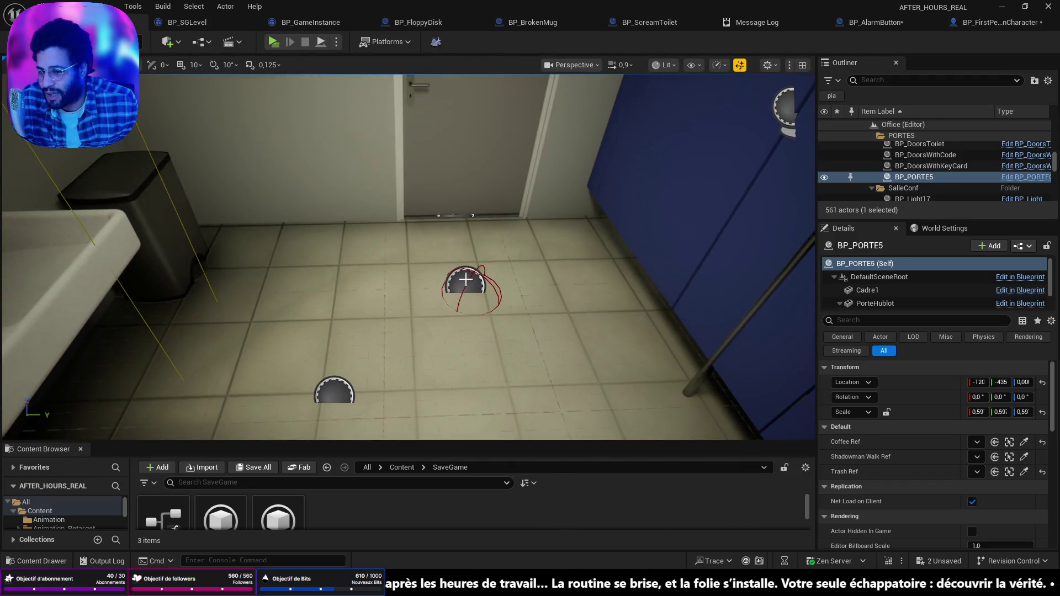
click(475, 281)
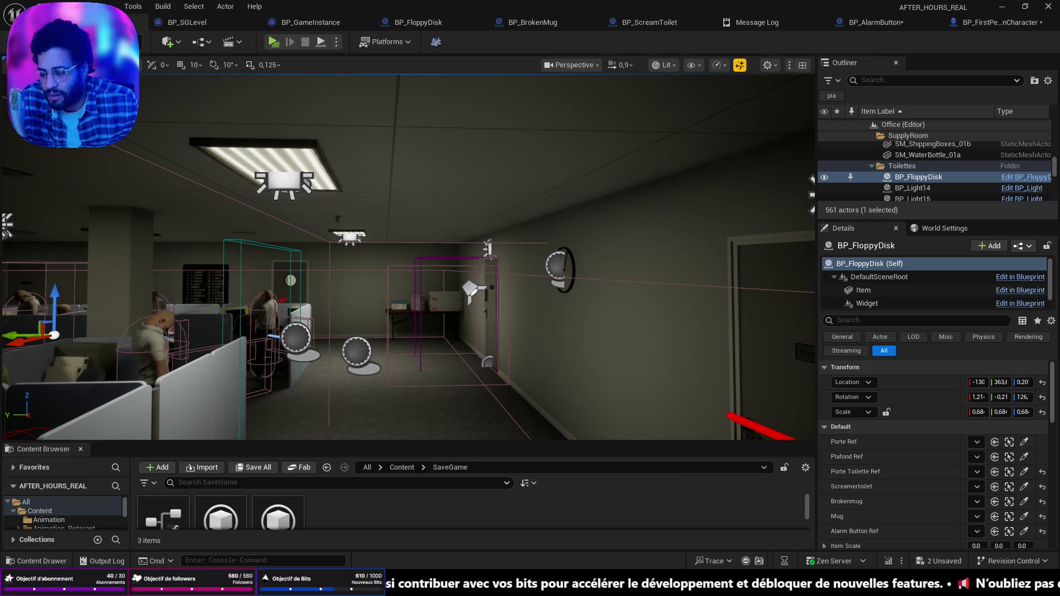
- Frame the office in the viewport and review BP_FloppyDisk's references to the toilet door, mugs and Alarm Button
key(f)
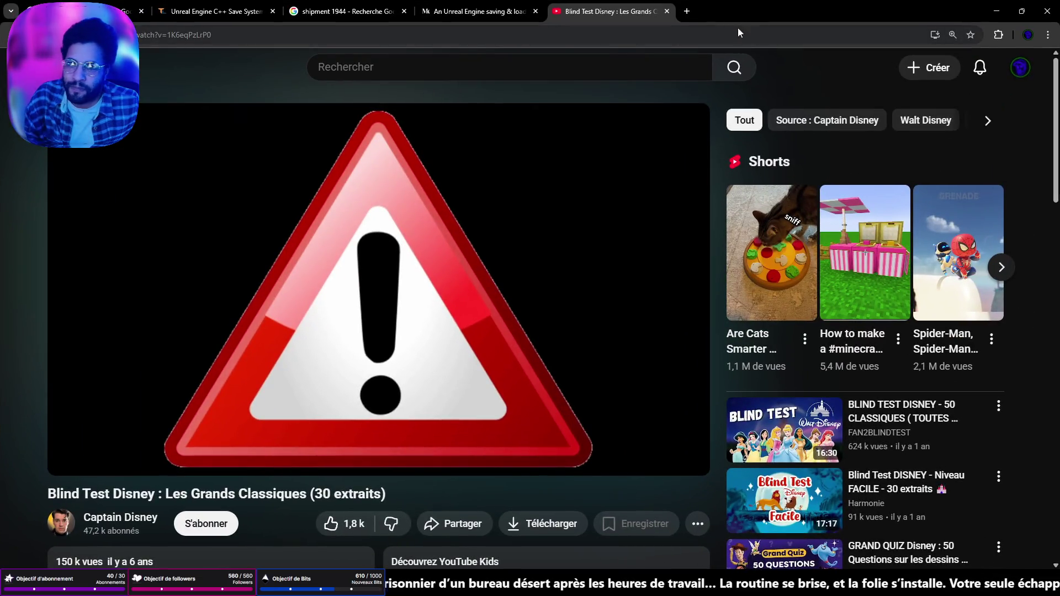
mouse_move(738, 28)
mouse_down()
mouse_move(697, 15)
mouse_move(698, 0)
mouse_up()
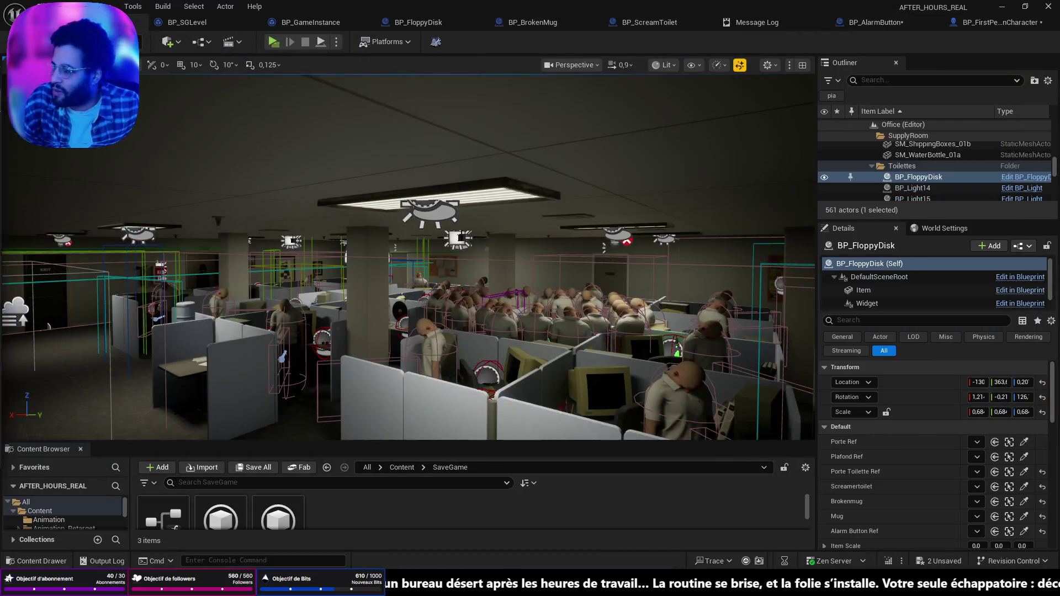
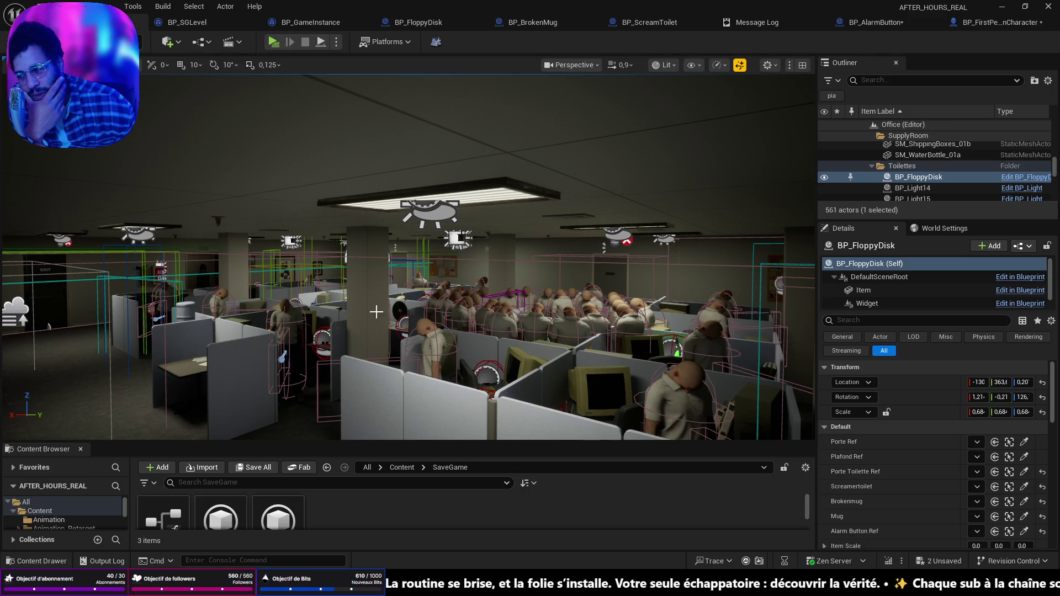
- Frame BP_FloppyDisk, then fly through the cubicles and corridors to a pillar close-up
key(f)
key(w)
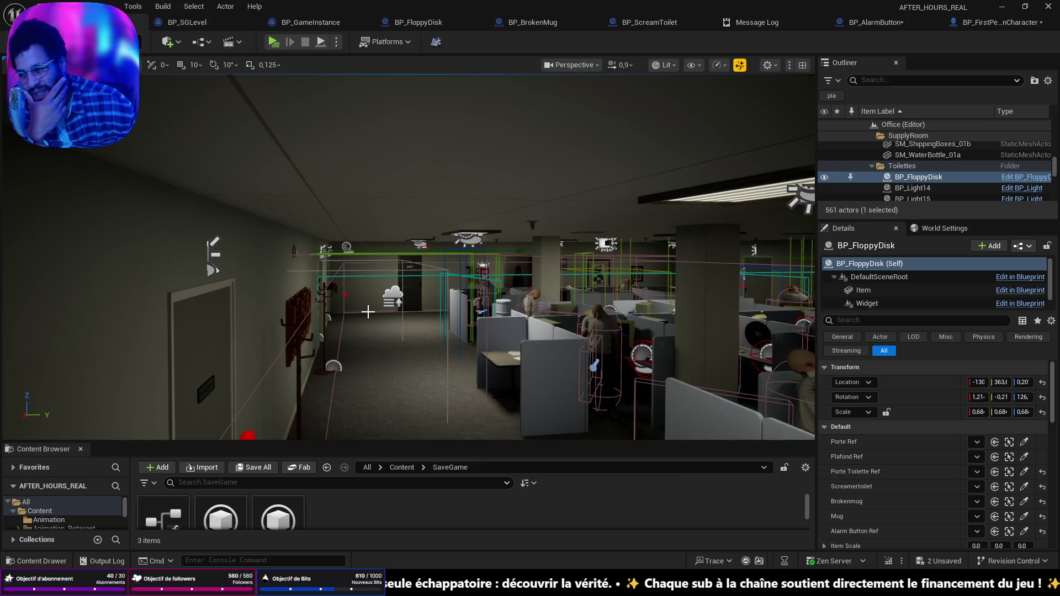
key(w)
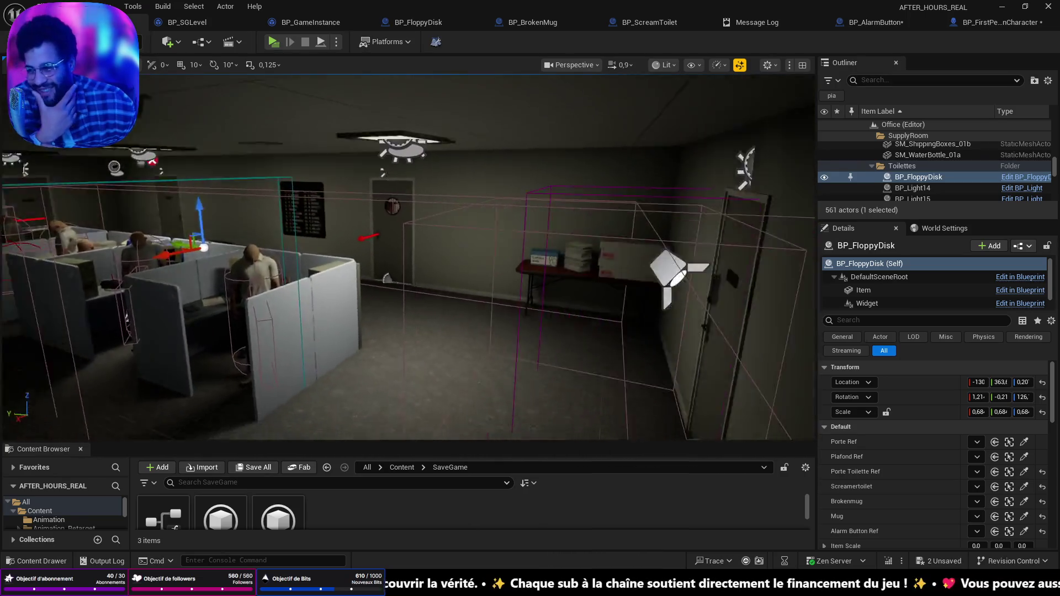
key(w)
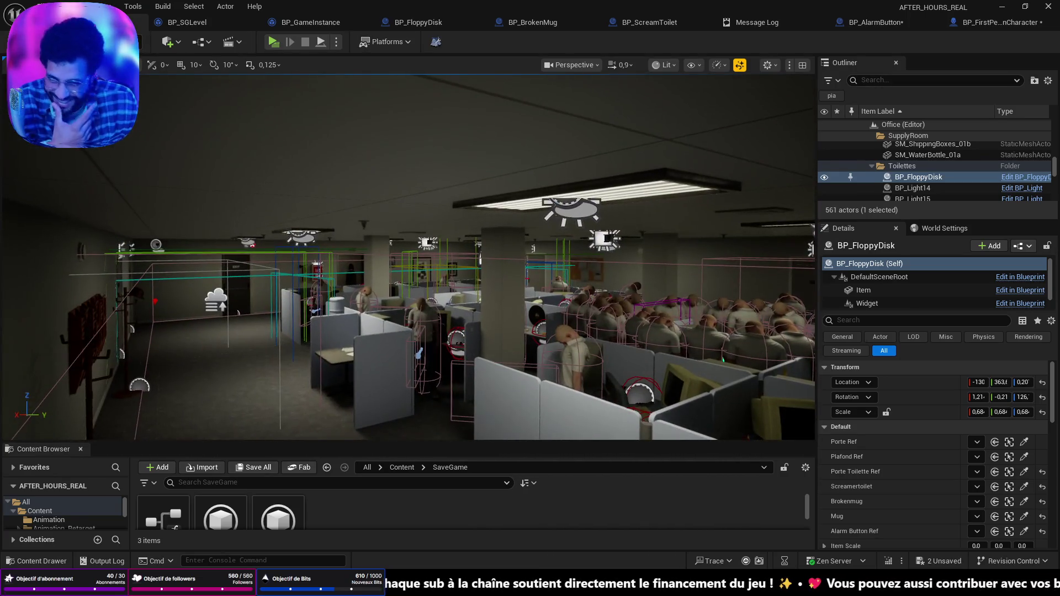
key(w)
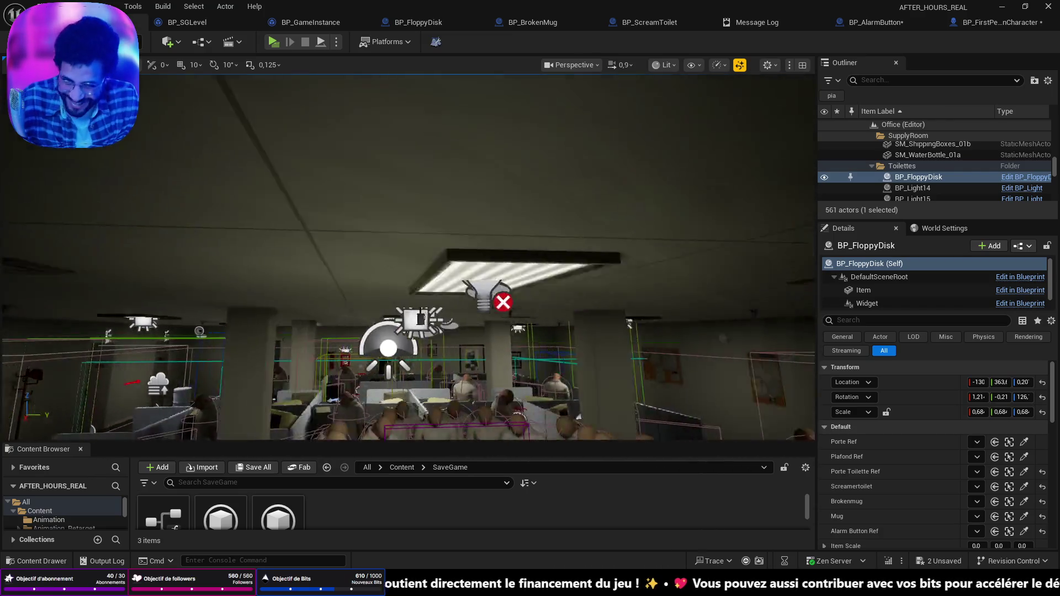
key(w)
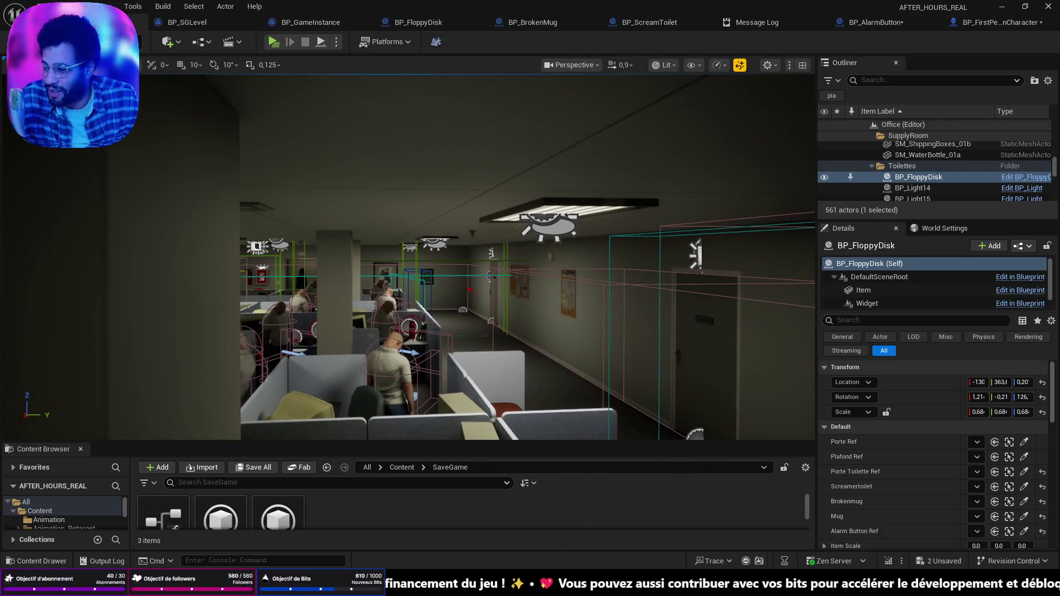
key(w)
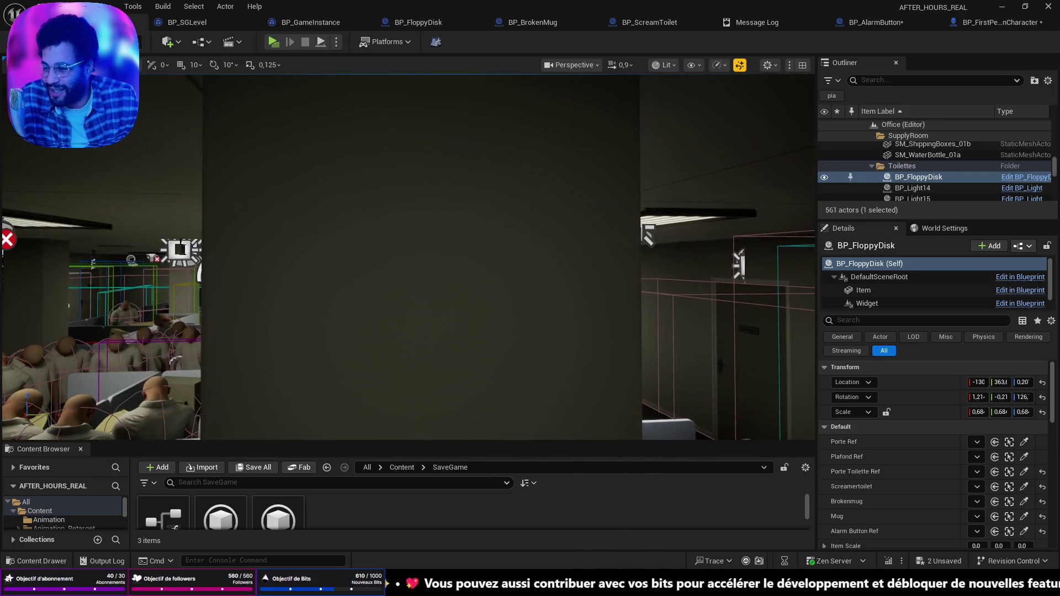
key(s)
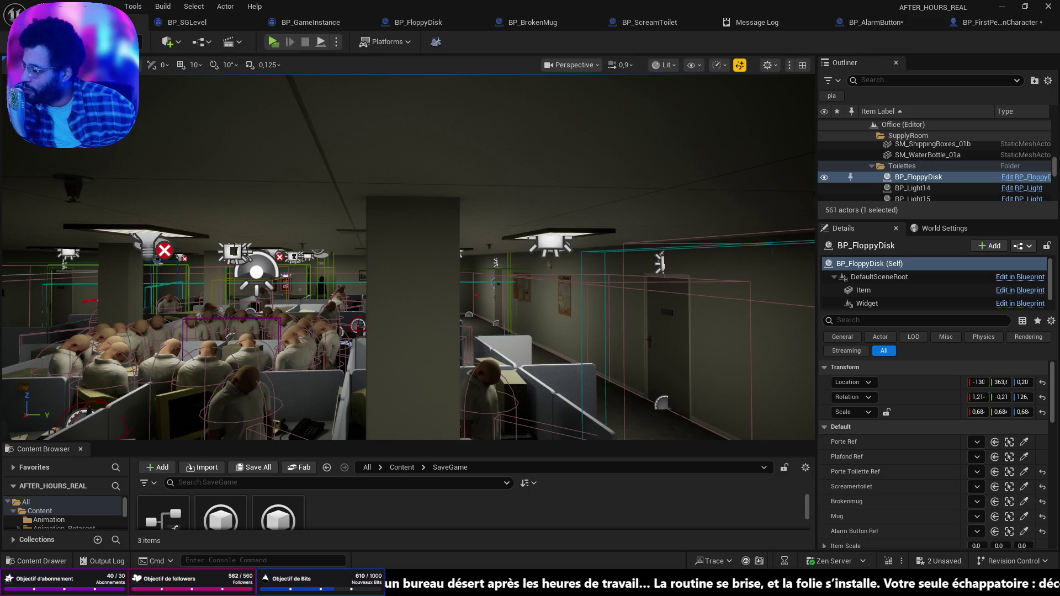
- Move the YouTube window over the editor and search YouTube for 'quiz'
mouse_move(0, 167)
mouse_down()
mouse_move(303, 167)
mouse_move(537, 115)
mouse_up()
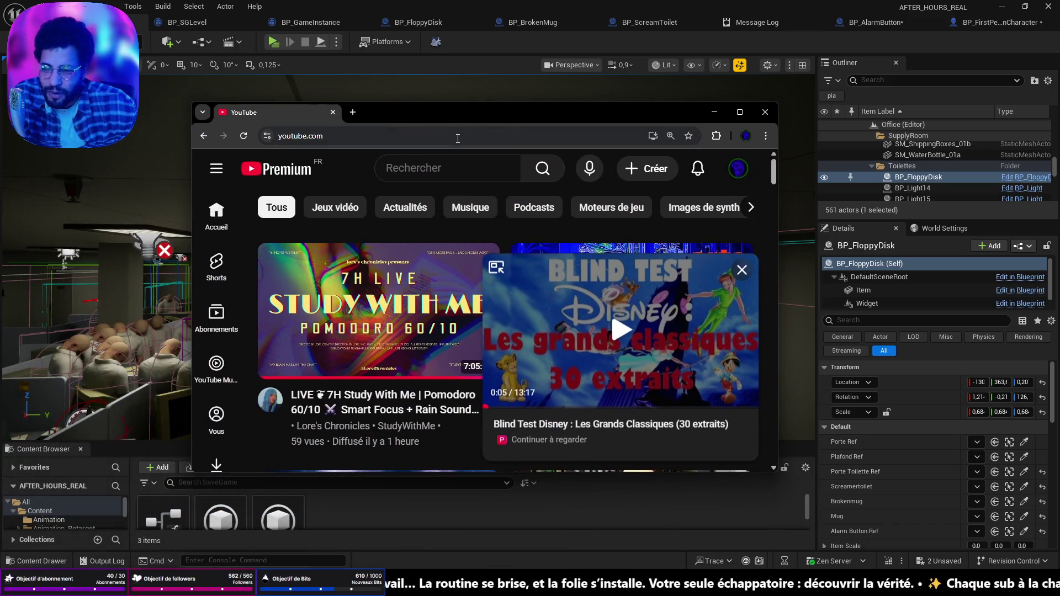
click(414, 138)
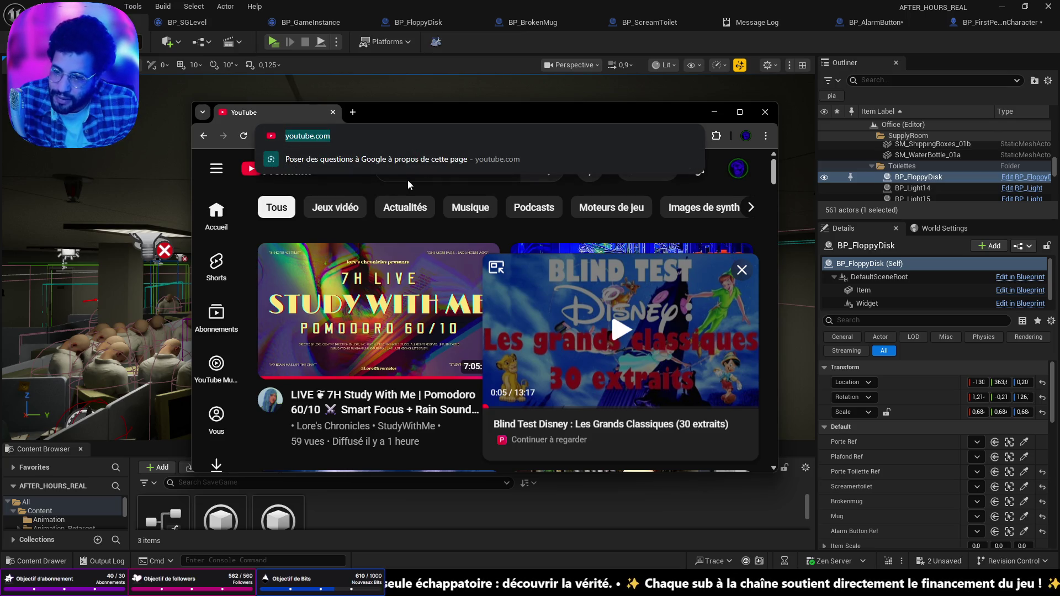
click(472, 161)
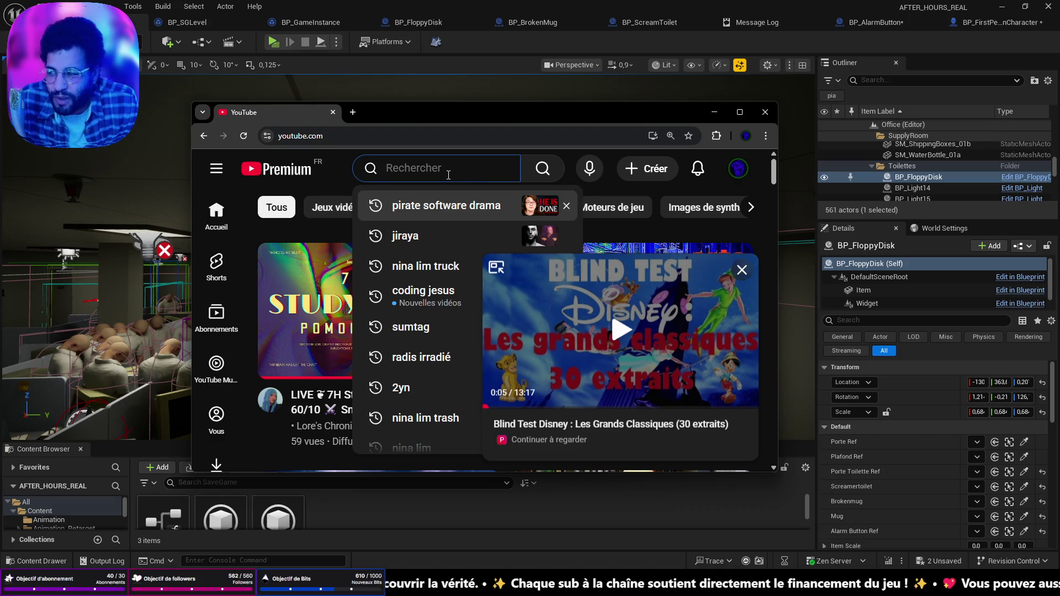
text(qzi)
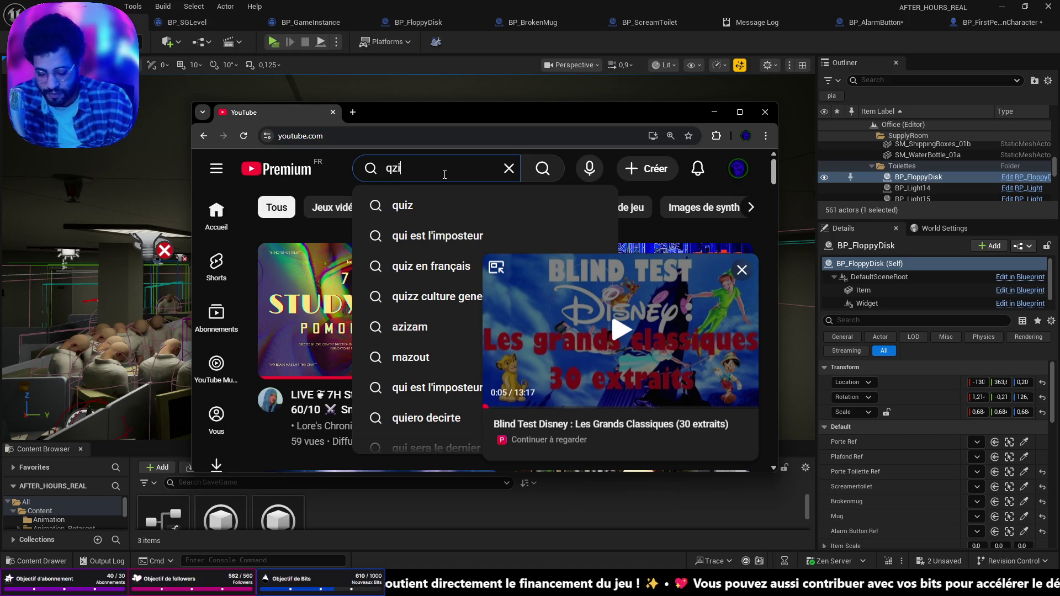
key(Down)
key(Return)
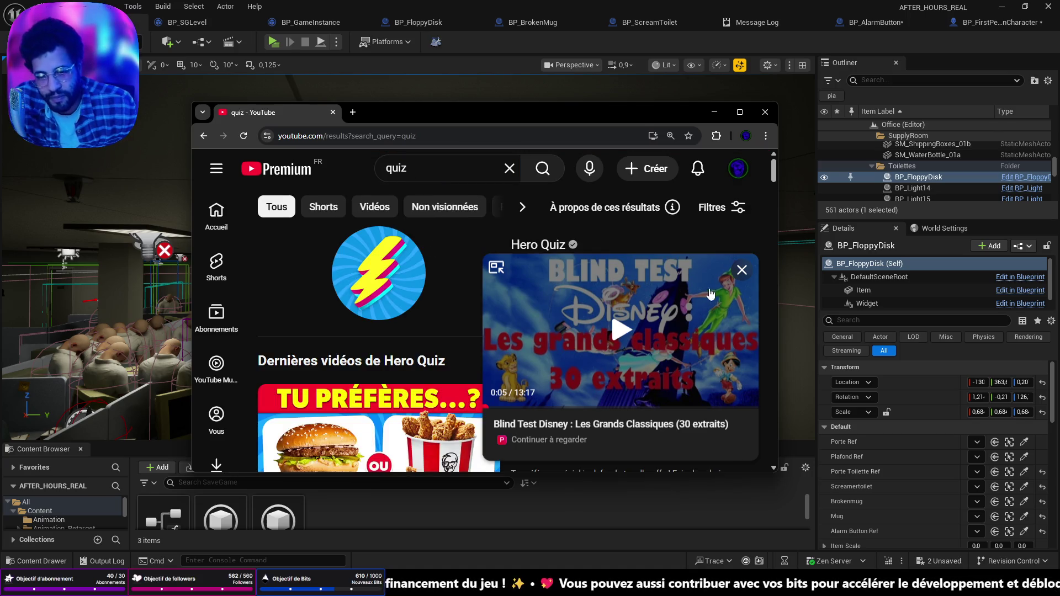
click(743, 272)
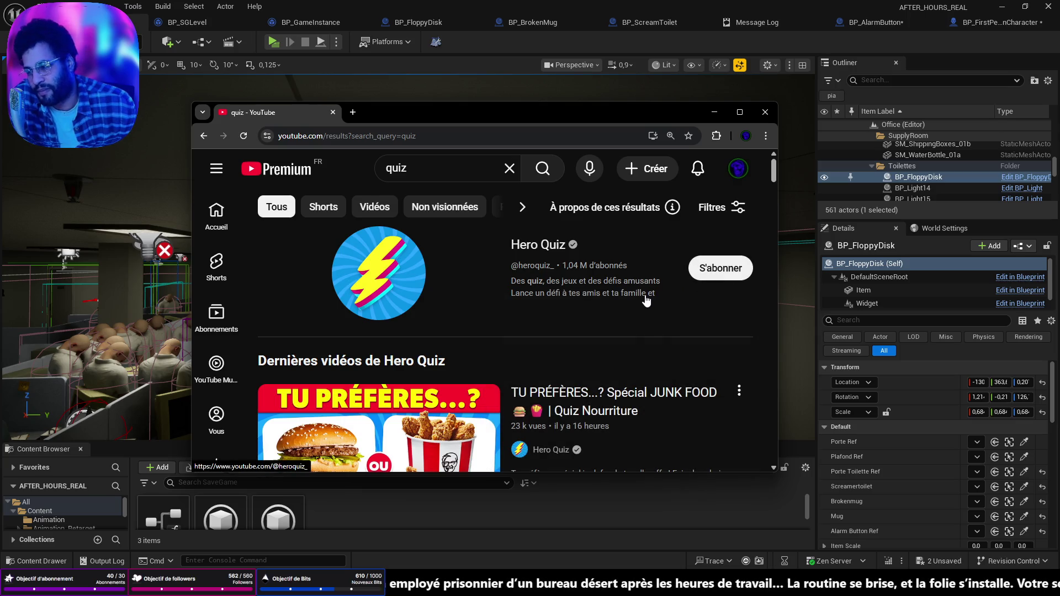
scroll(620, 325, down, 3)
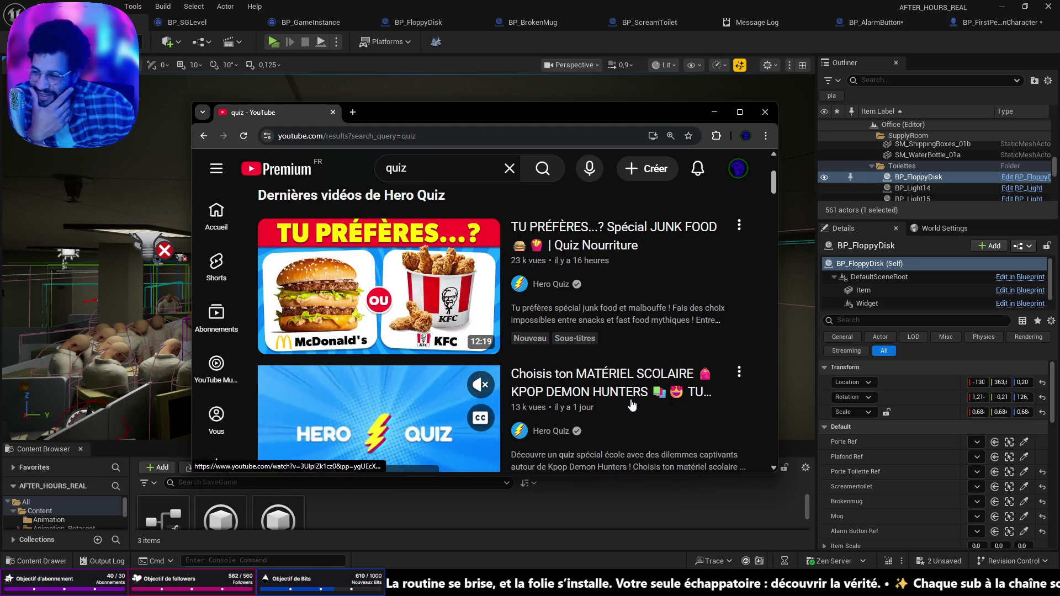
scroll(632, 406, down, 3)
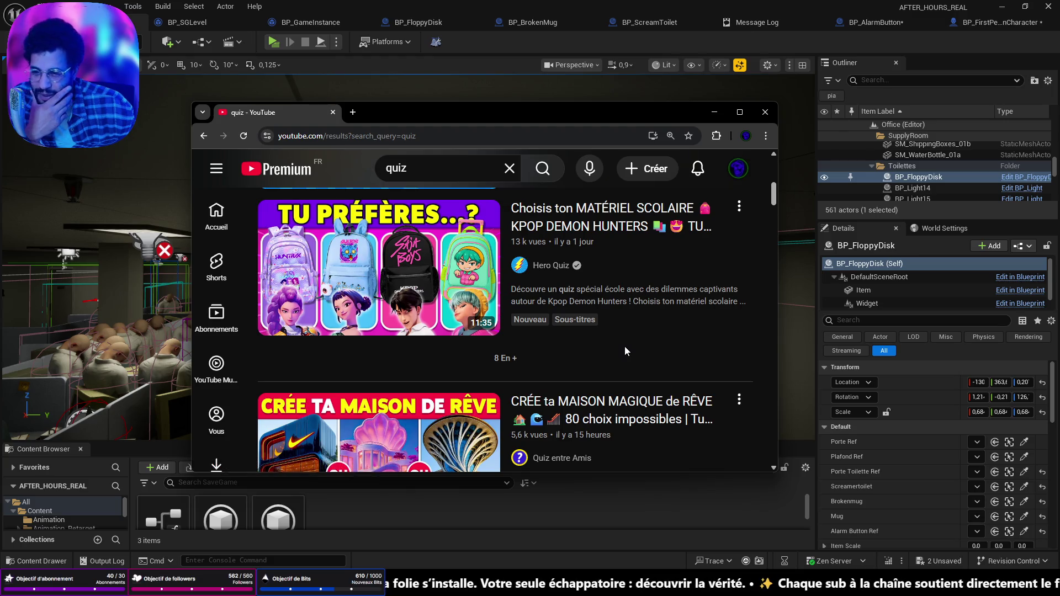
scroll(626, 348, down, 3)
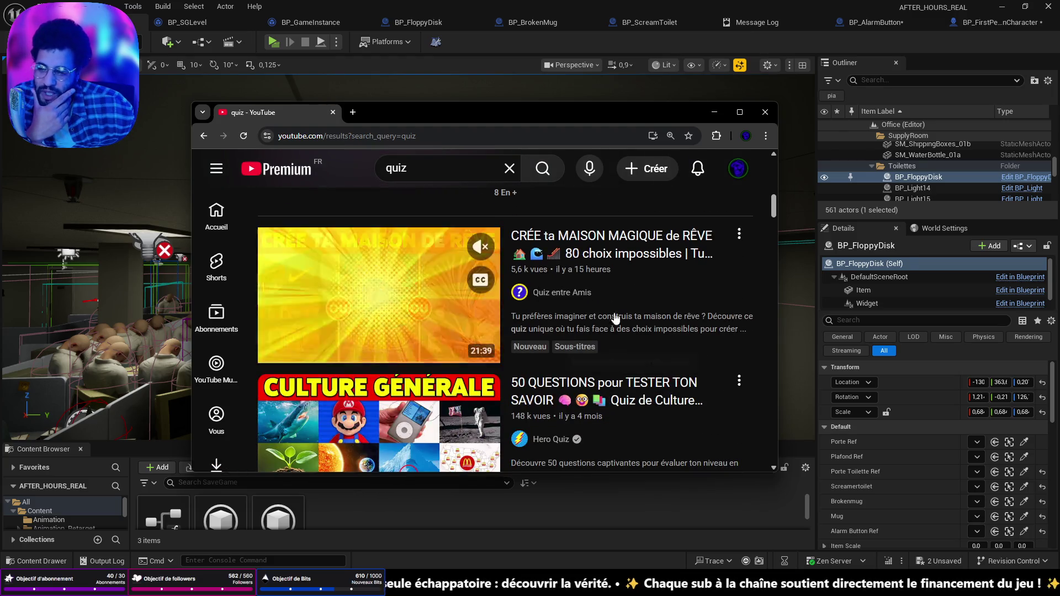
scroll(615, 317, down, 4)
scroll(613, 314, down, 3)
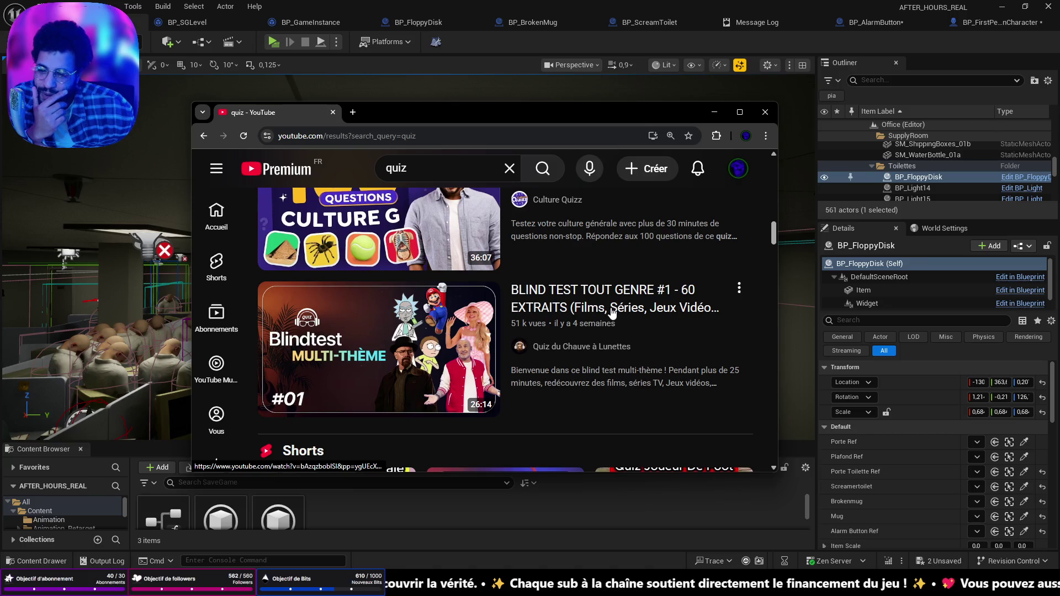
scroll(602, 323, down, 10)
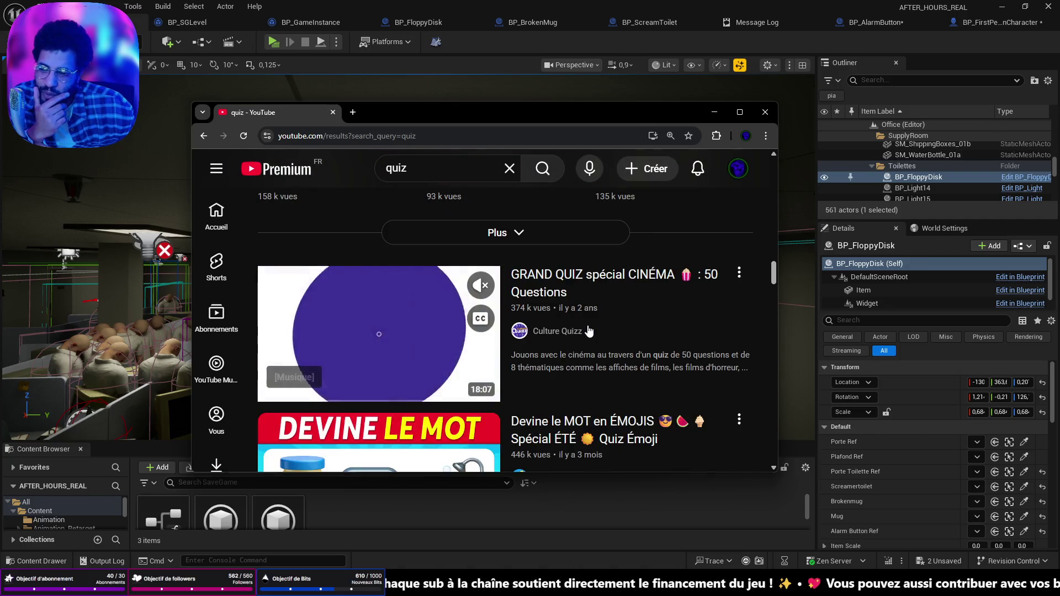
scroll(585, 331, down, 5)
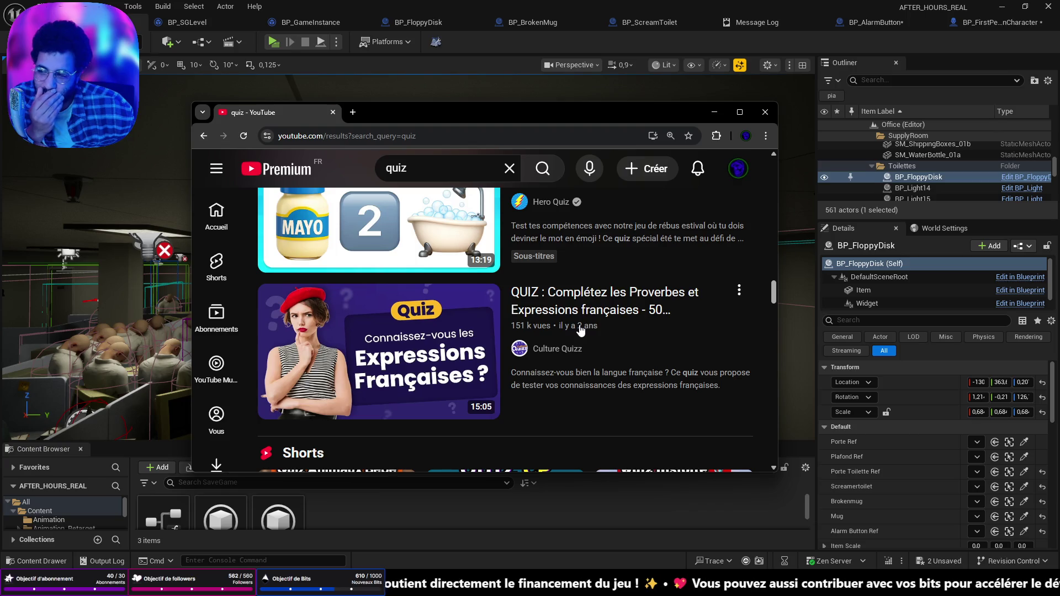
scroll(579, 329, down, 5)
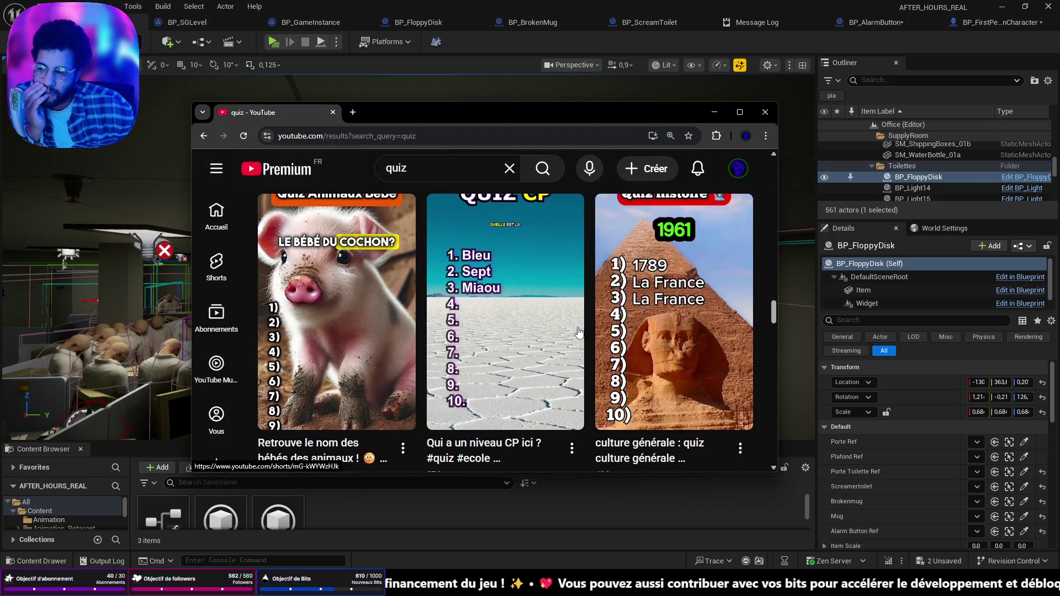
scroll(579, 332, up, 8)
- Search 'quiz series tv' and play the Blind Test Séries video with sound on
click(440, 170)
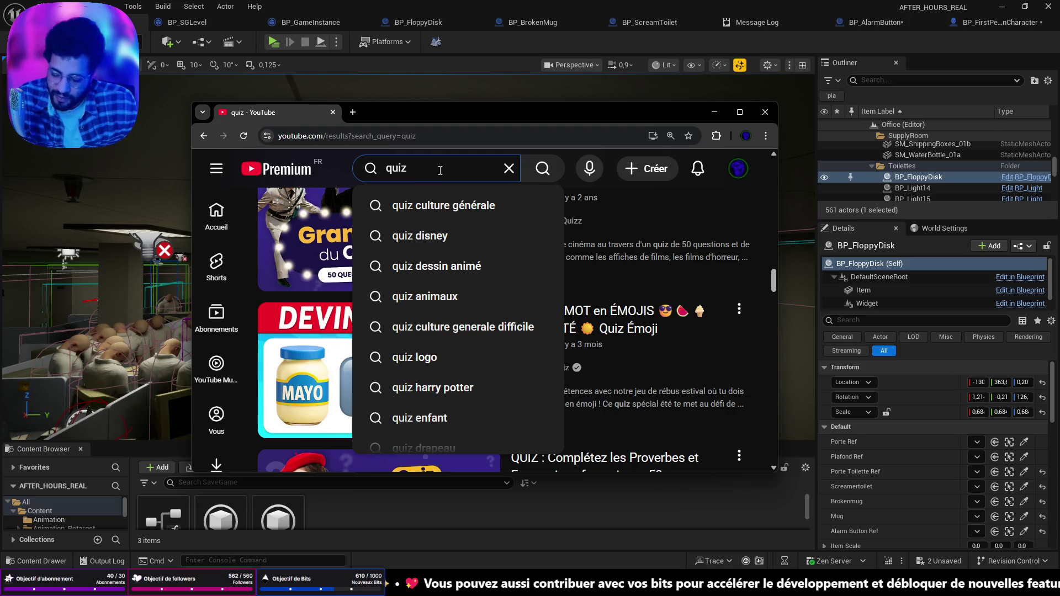
text( ser)
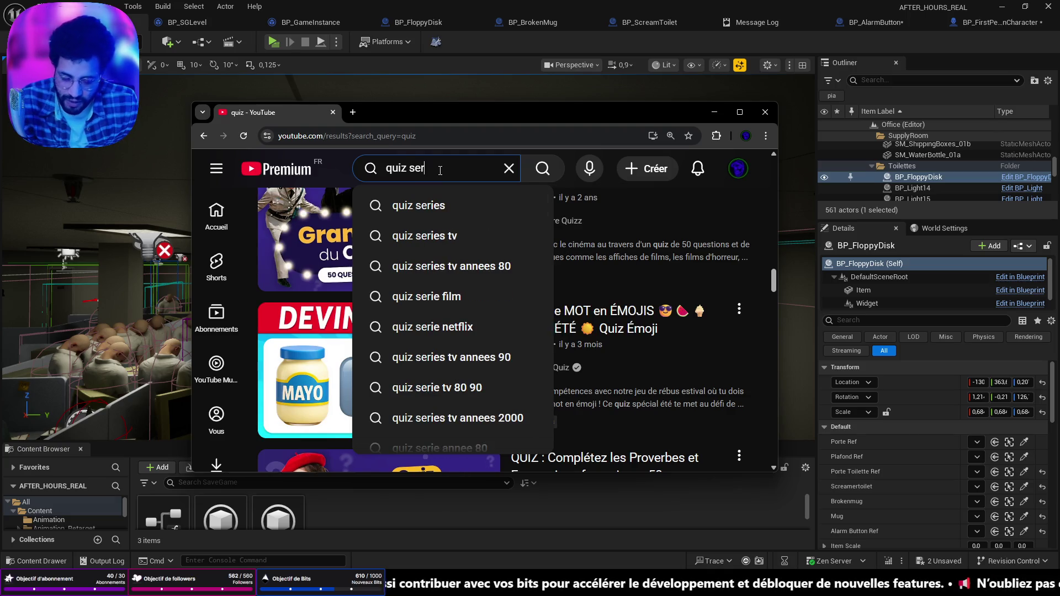
click(425, 235)
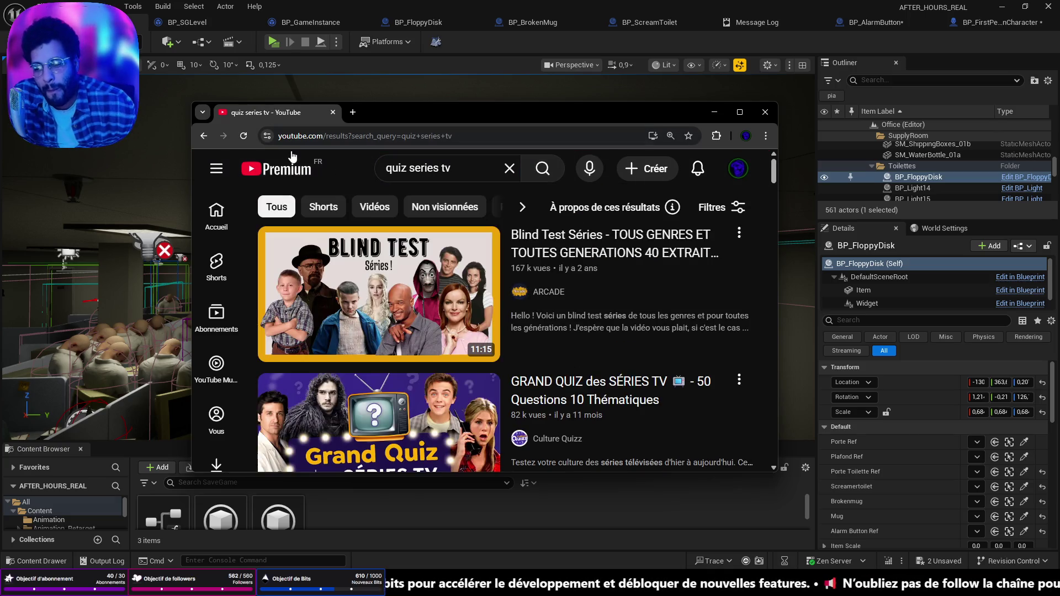
click(402, 288)
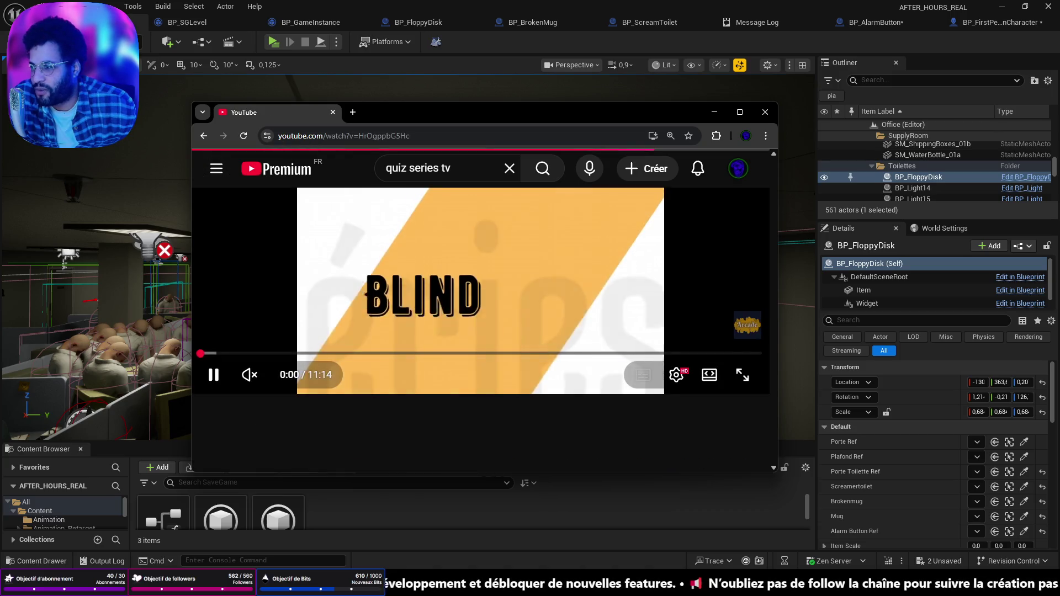
click(283, 376)
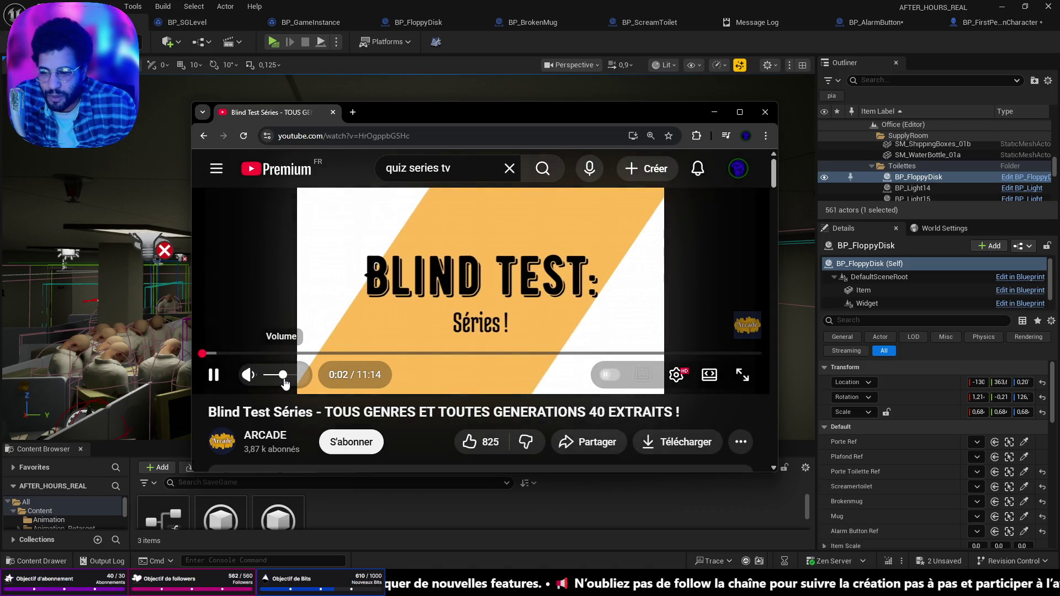
- Watch the Blind Test video fullscreen, exit fullscreen, then minimize the browser
double_click(481, 274)
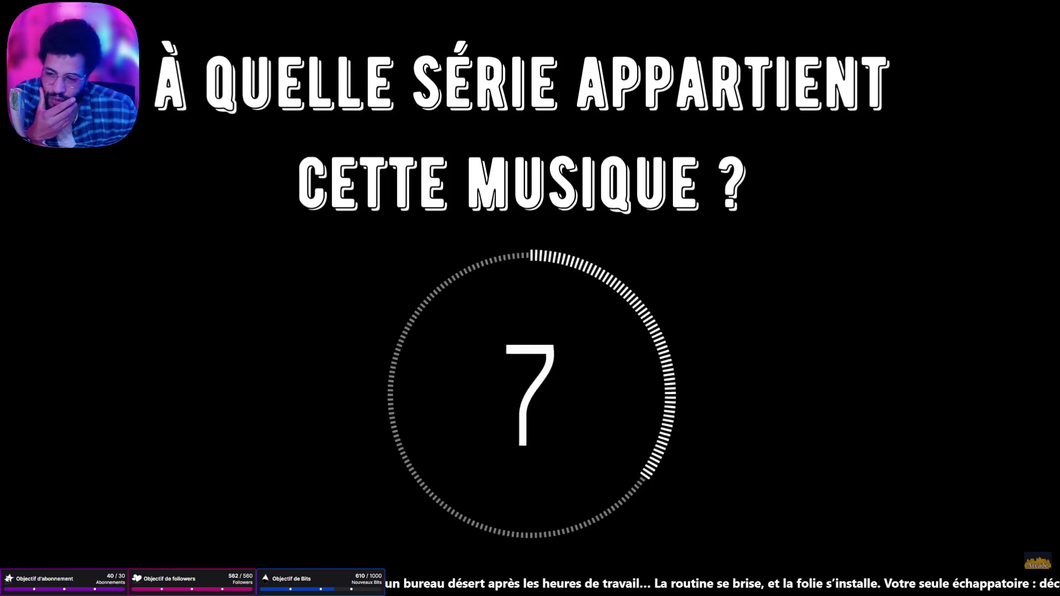
mouse_move(43, 547)
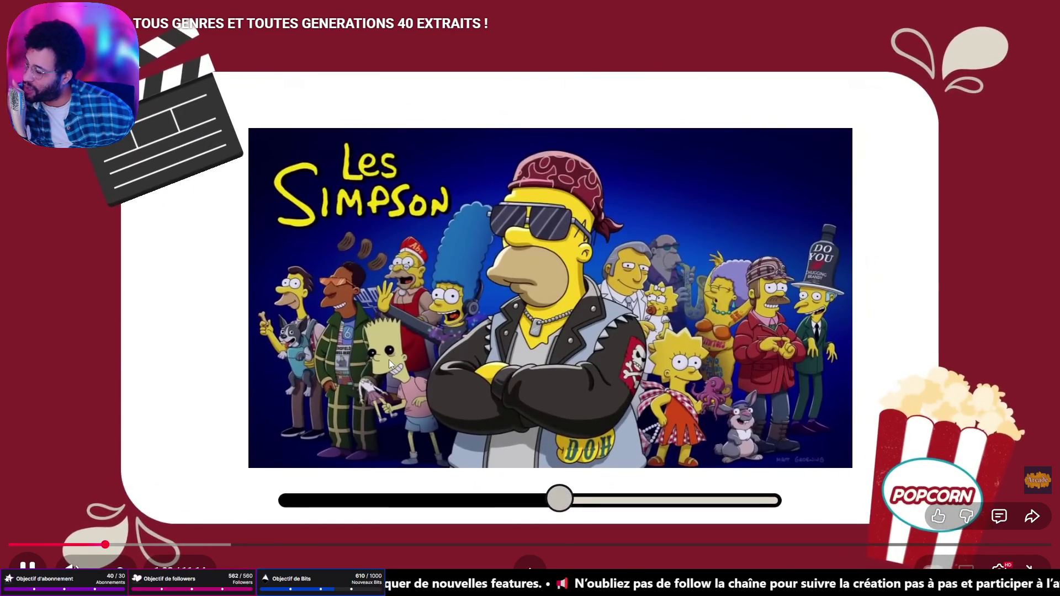
double_click(492, 279)
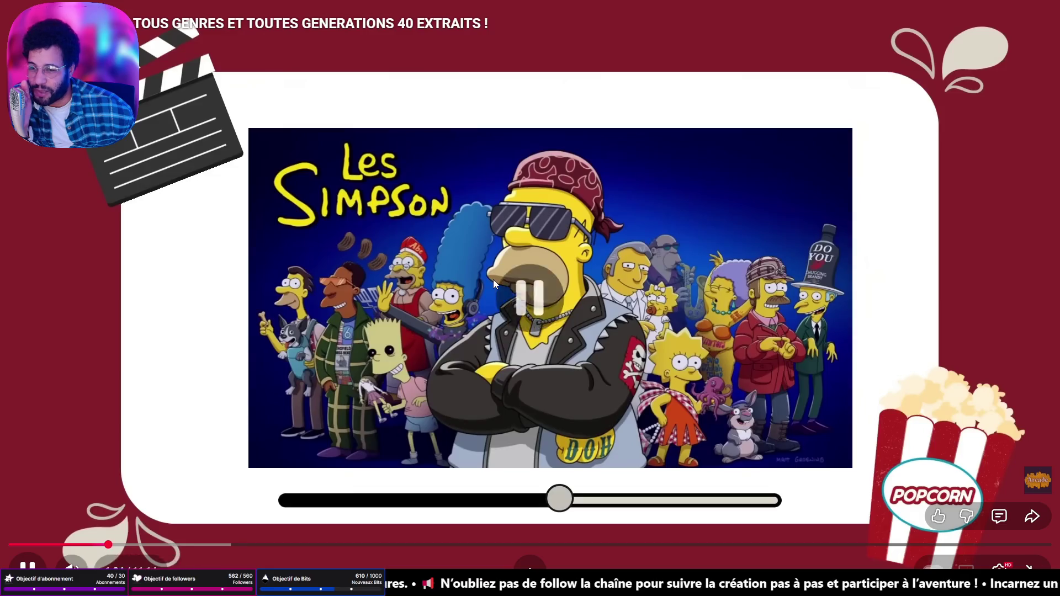
click(714, 112)
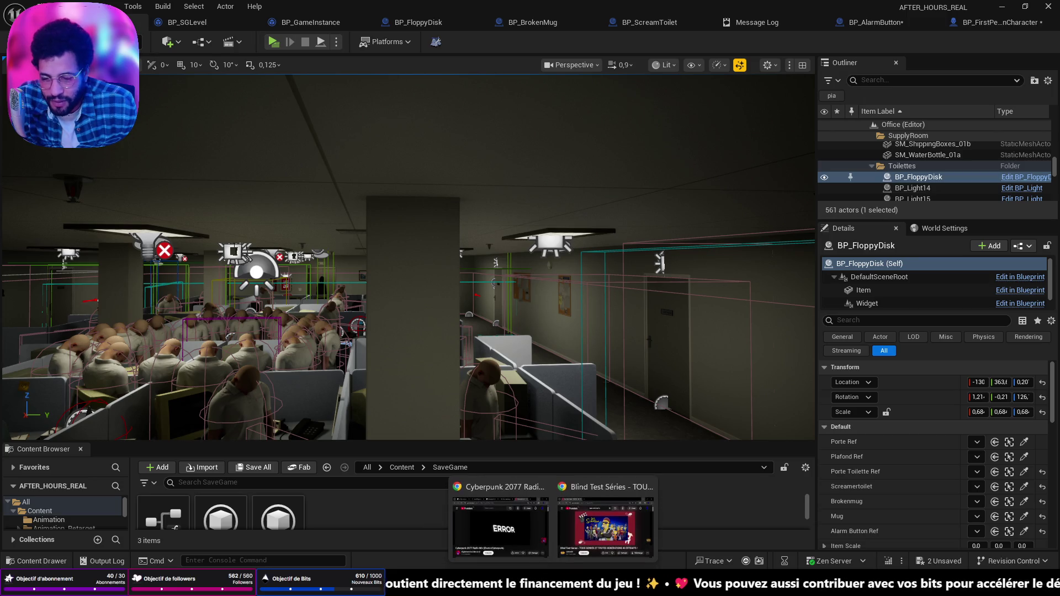
- Point the browser tab to Twitch, then switch to the finished Twitch poll results
click(605, 502)
click(386, 134)
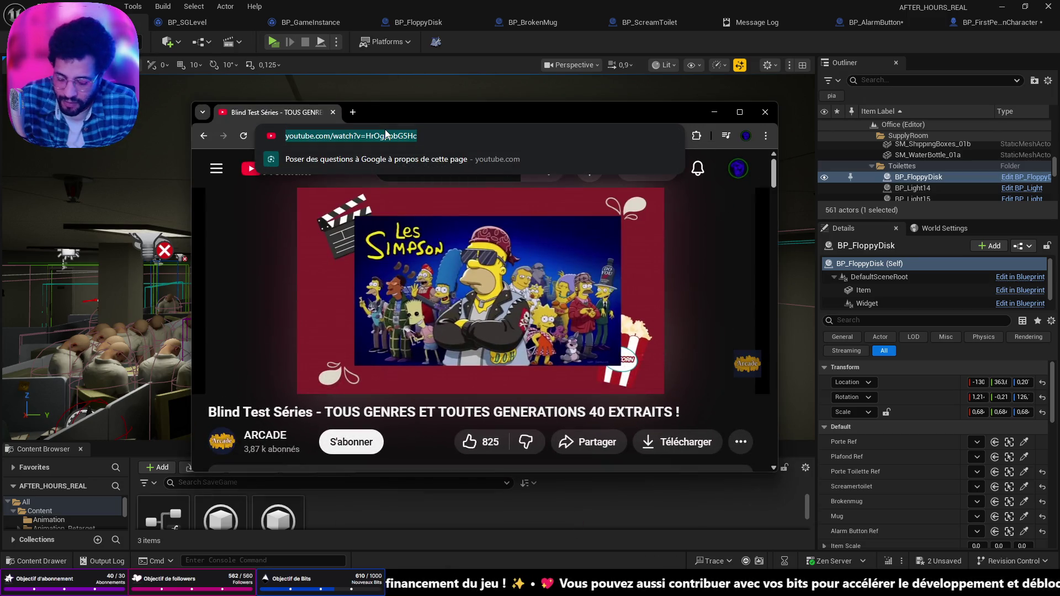
text(twitch)
key(Return)
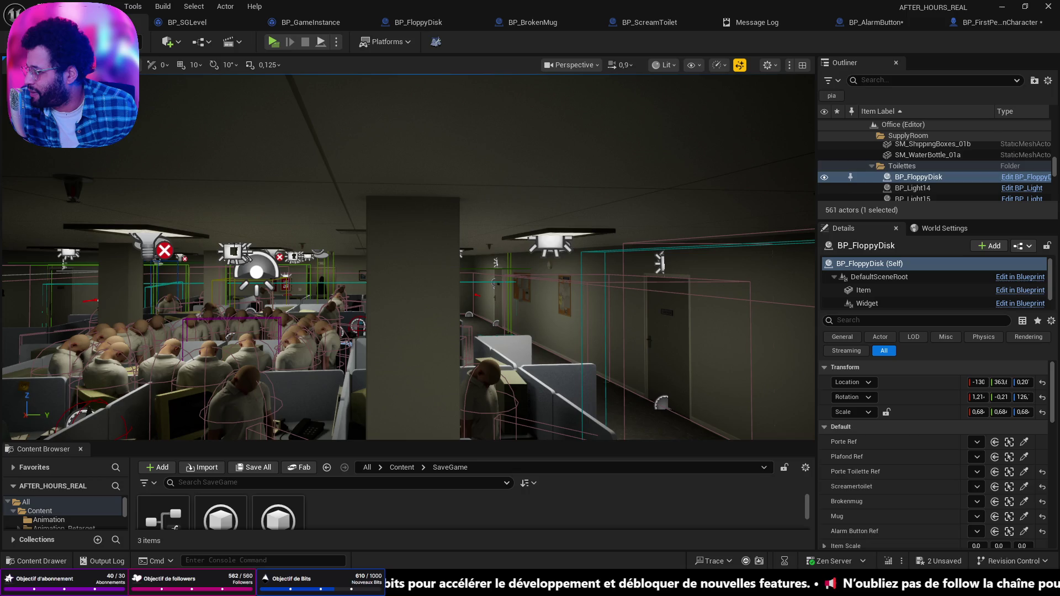
key(alt+Tab)
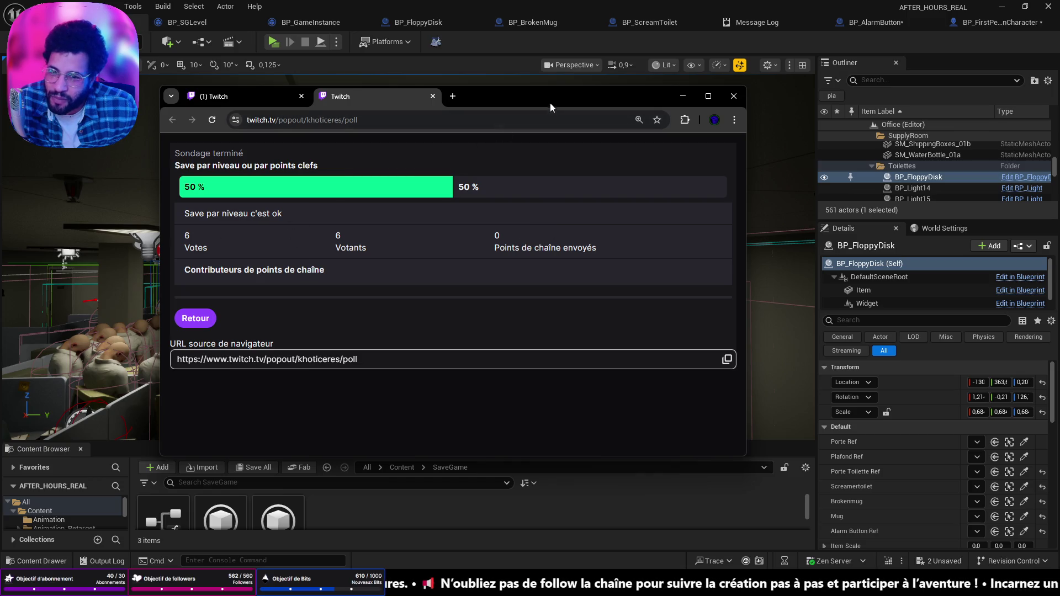
key(alt+Tab)
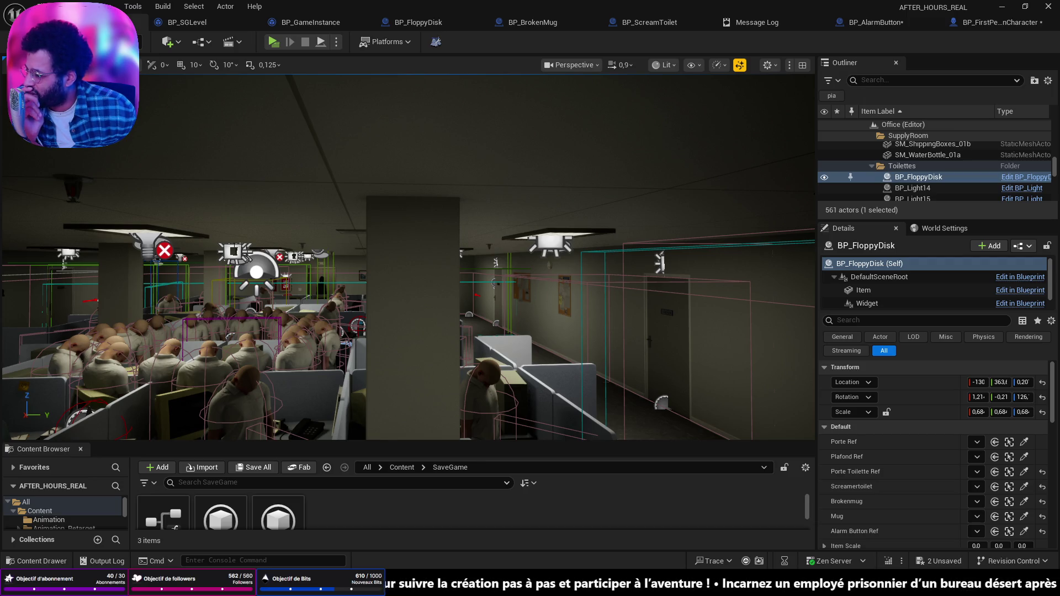
- Snap Discord left, dismiss Snap Assist, restore it as a large floating window, then minimize it
mouse_move(530, 3)
mouse_down()
mouse_move(348, 9)
mouse_move(396, 68)
mouse_move(3, 221)
mouse_up()
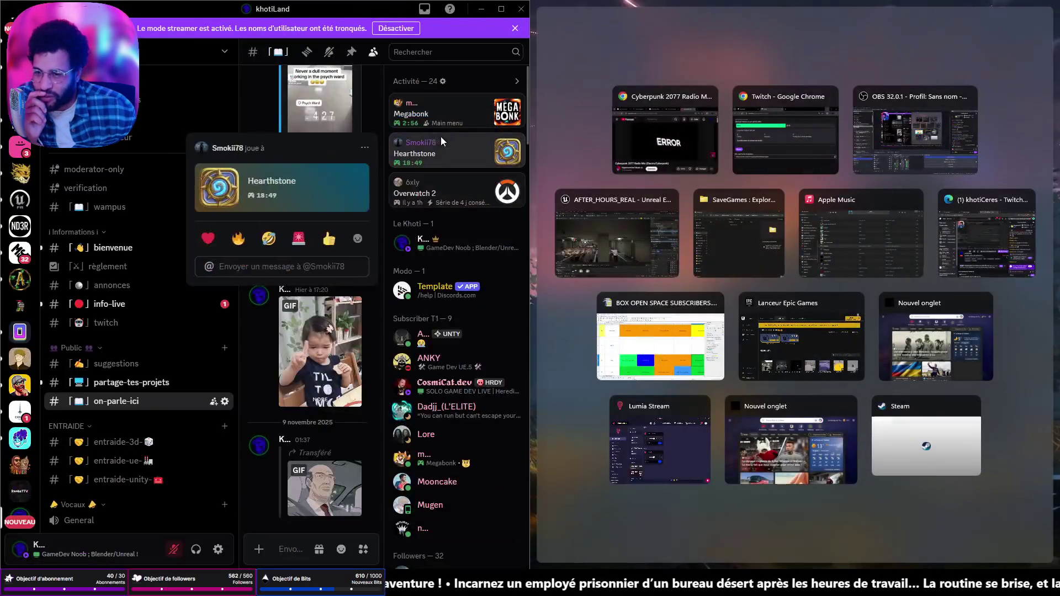
click(535, 41)
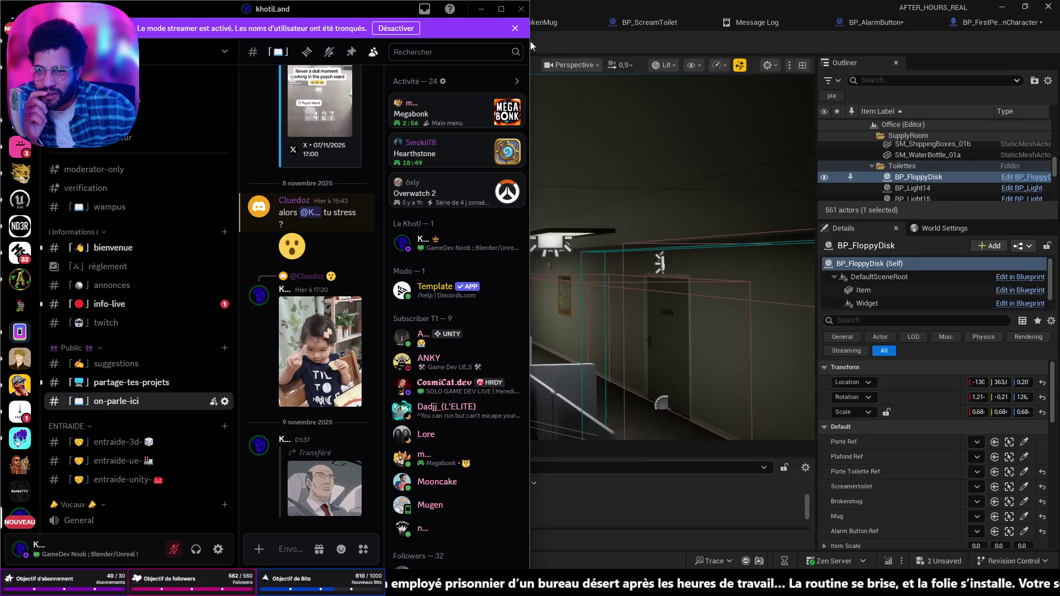
key(super+Down)
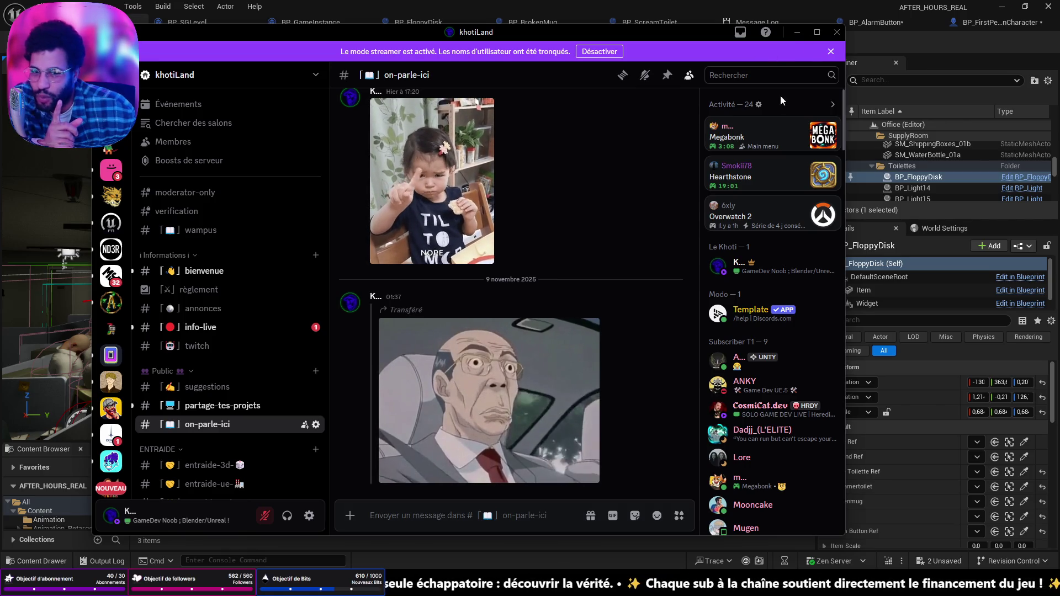
mouse_move(748, 146)
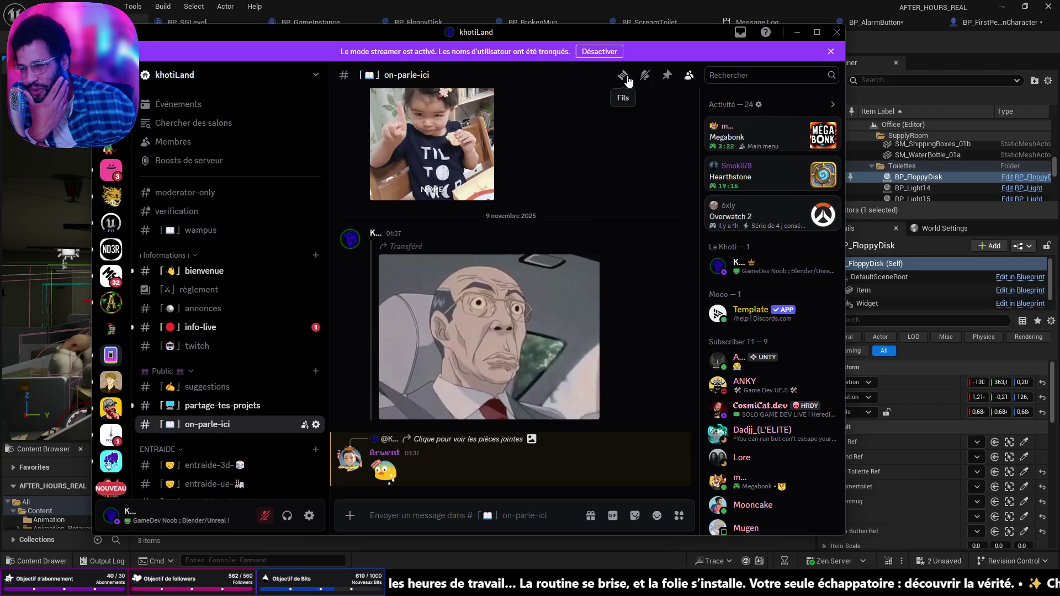
click(801, 34)
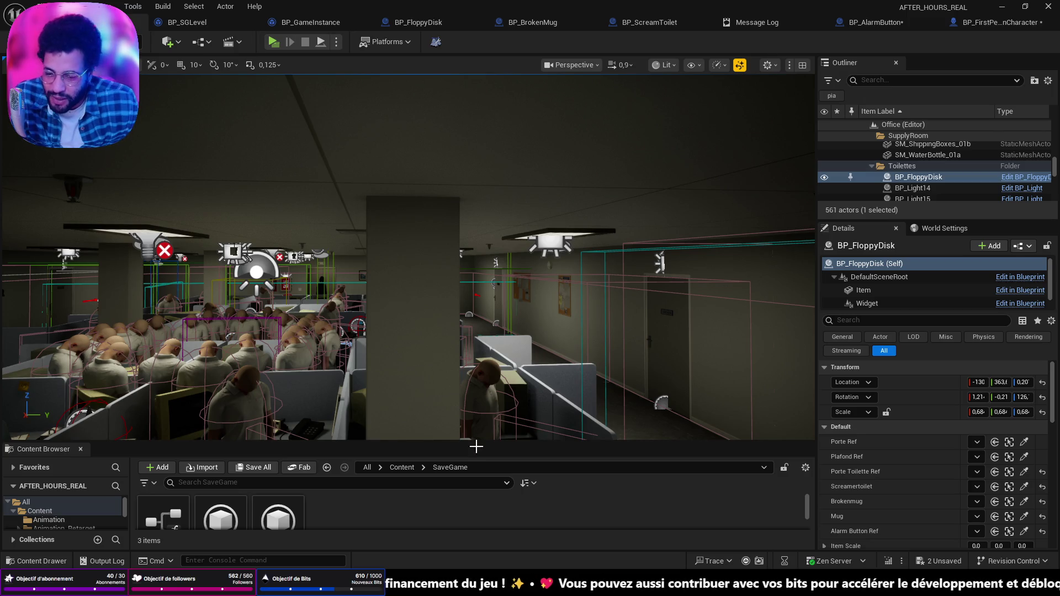
mouse_move(552, 584)
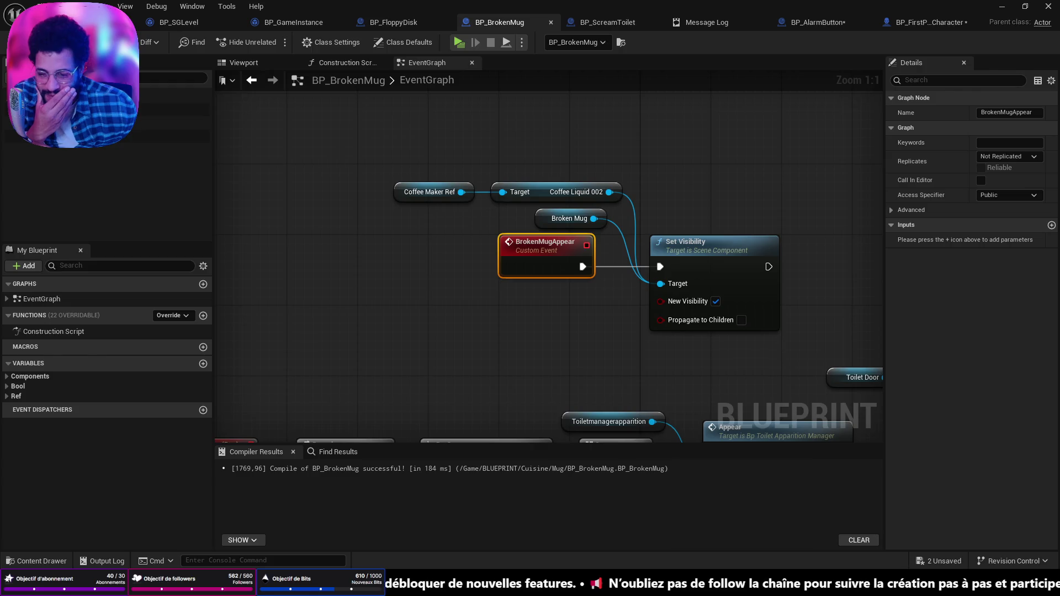
- Alt+Tab to Discord and back to reveal BP_BrokenMug's Event Graph
key(alt+Tab)
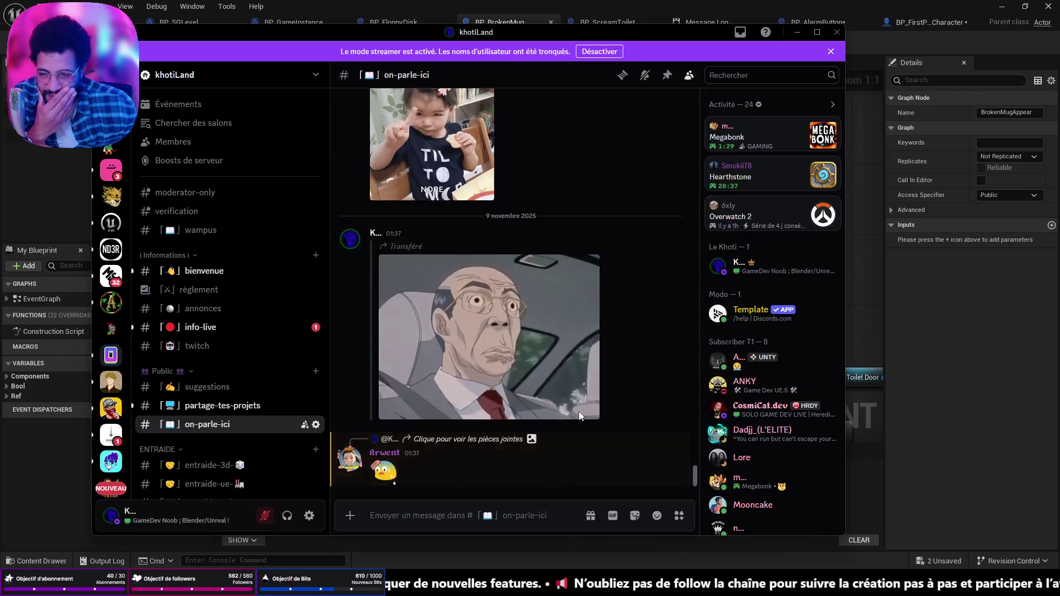
key(alt+Tab)
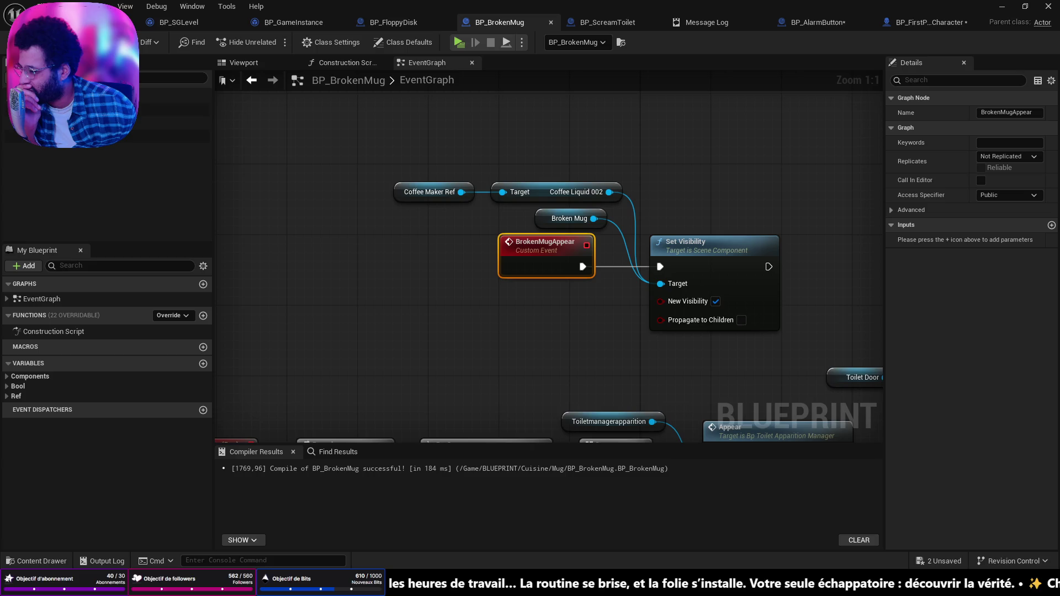
- Browse the YouTube home feed, then play the STRIP TEASE video fullscreen
key(alt+Tab)
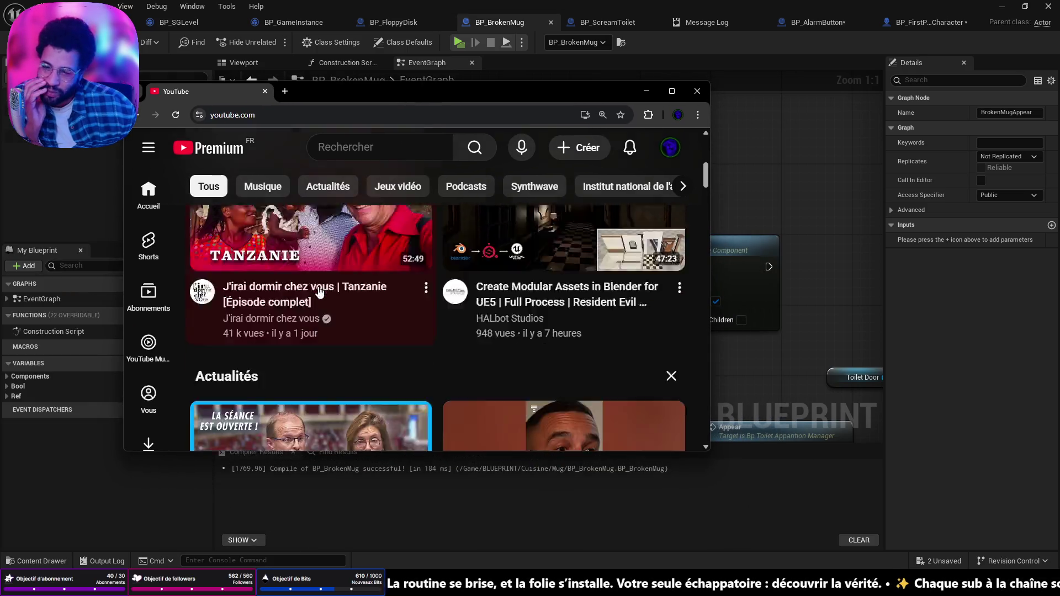
scroll(313, 322, down, 4)
scroll(337, 306, down, 3)
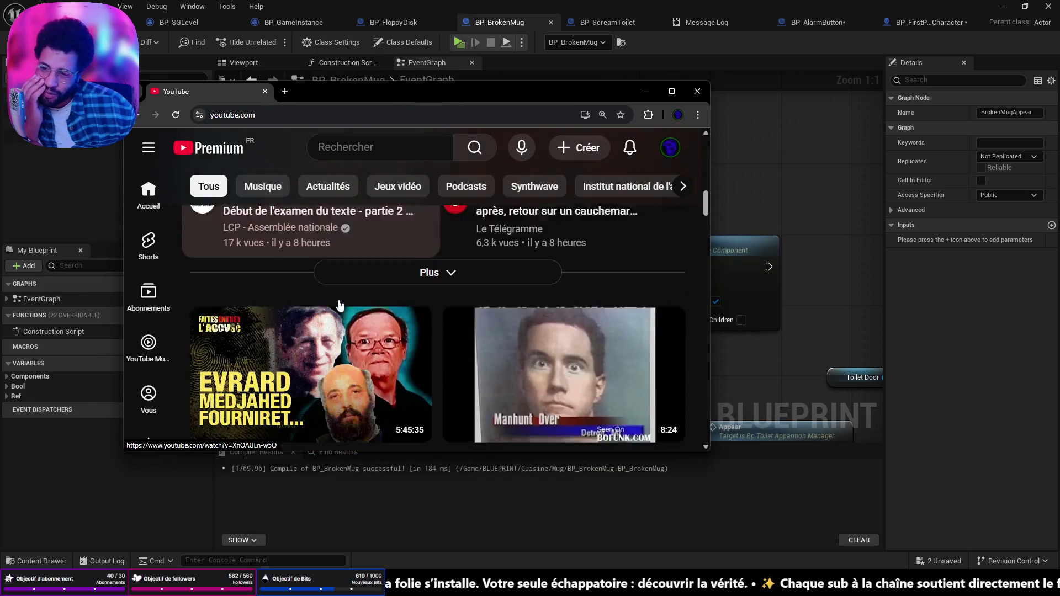
scroll(341, 303, down, 6)
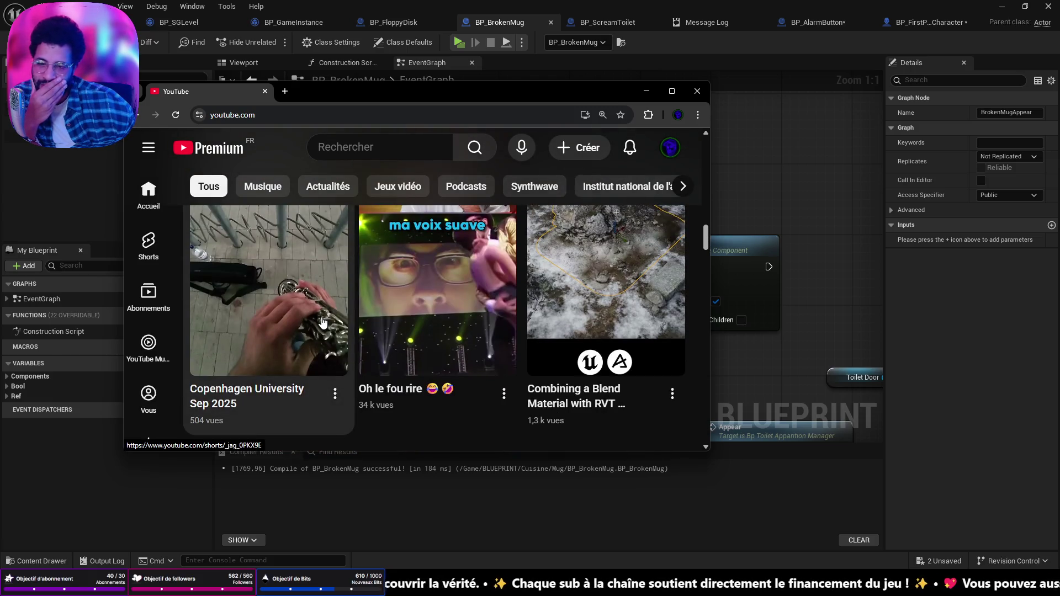
scroll(323, 322, down, 3)
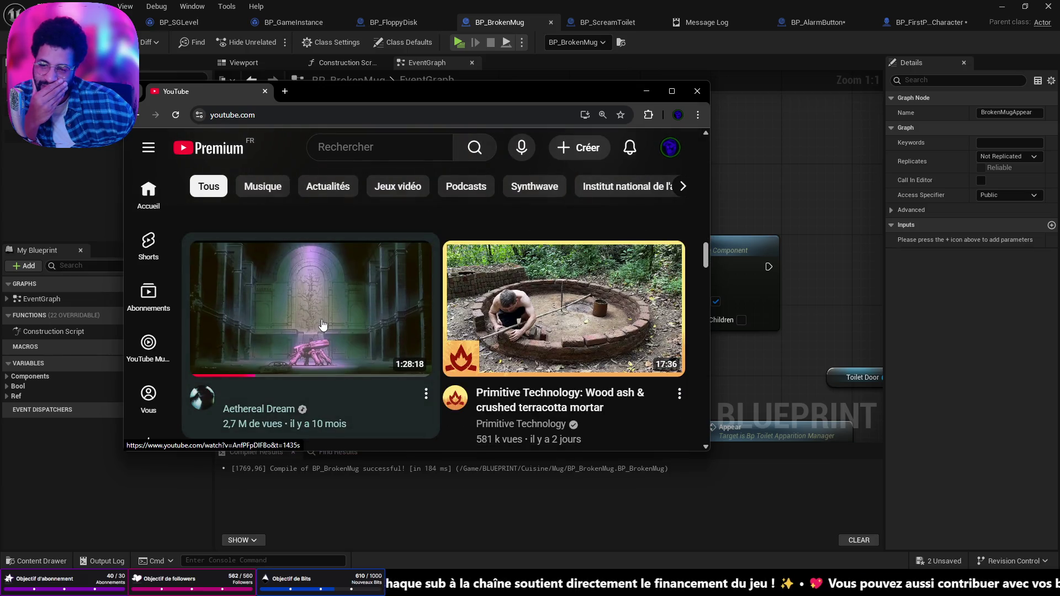
click(647, 91)
key(alt+Tab)
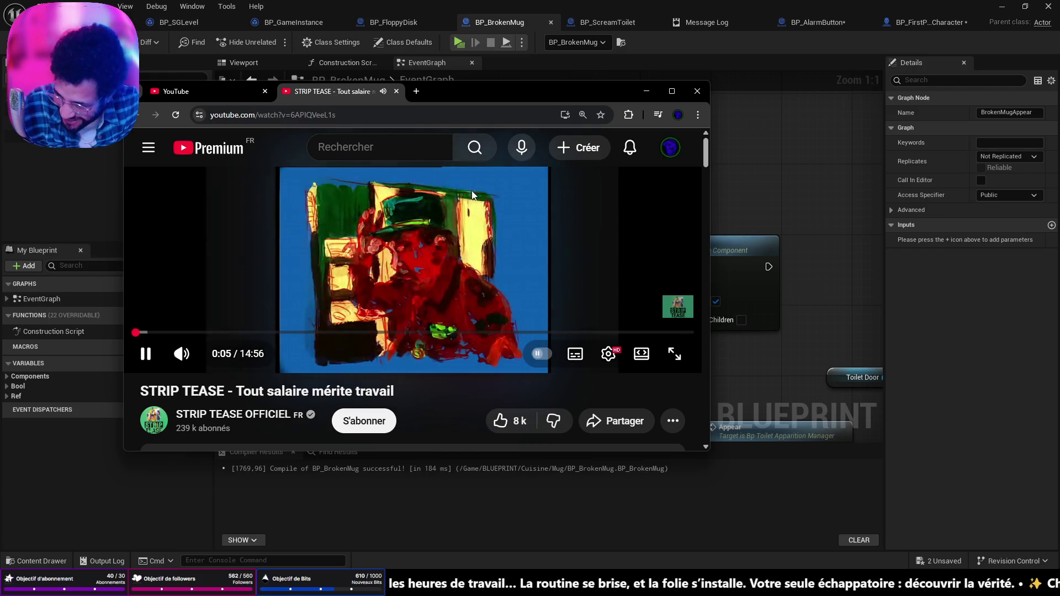
double_click(570, 244)
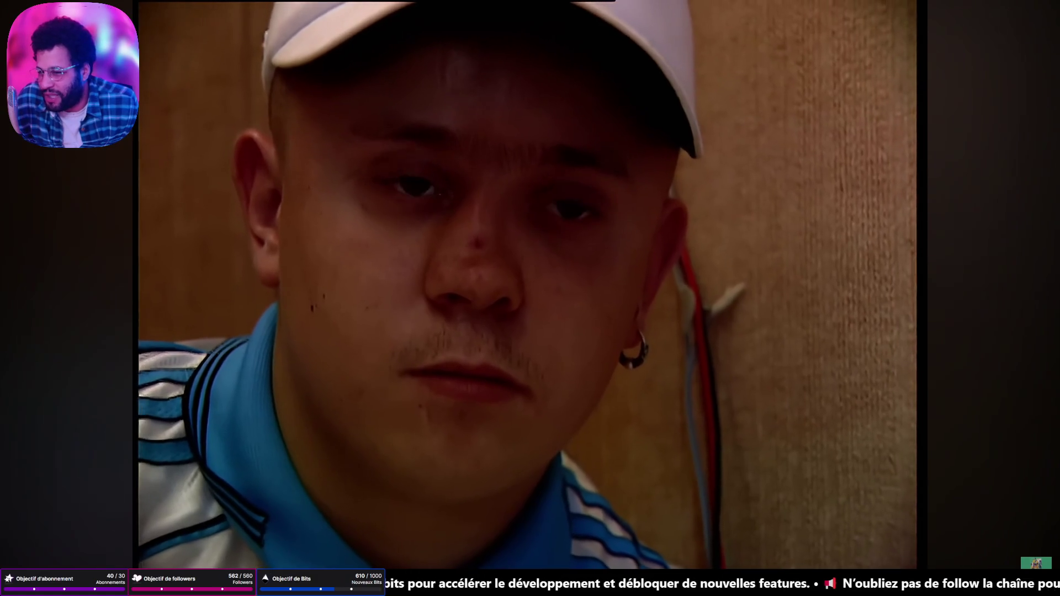
- Pause and resume the office documentary several times while watching
click(56, 490)
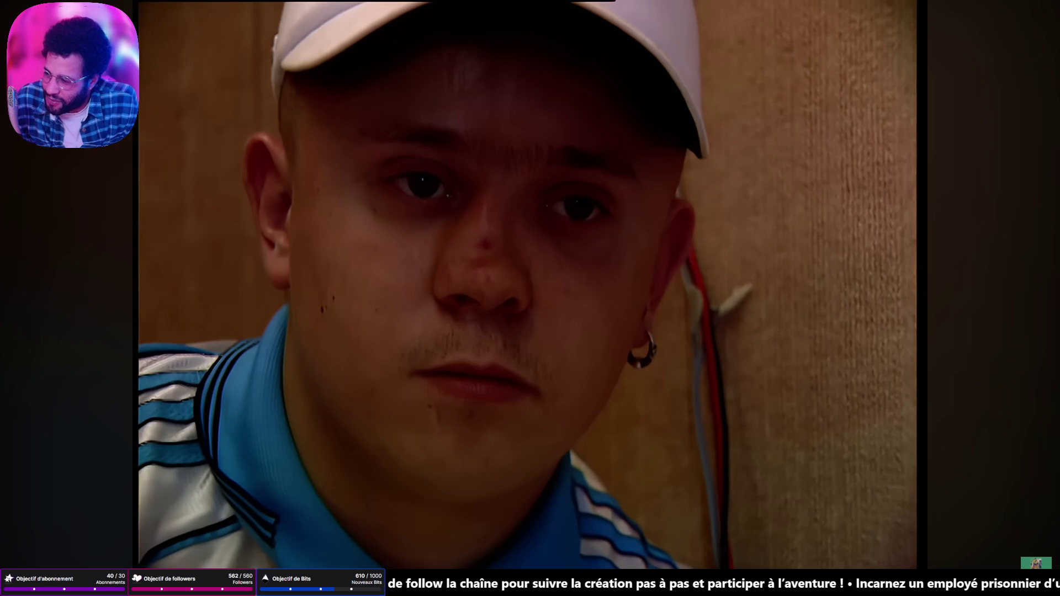
click(56, 490)
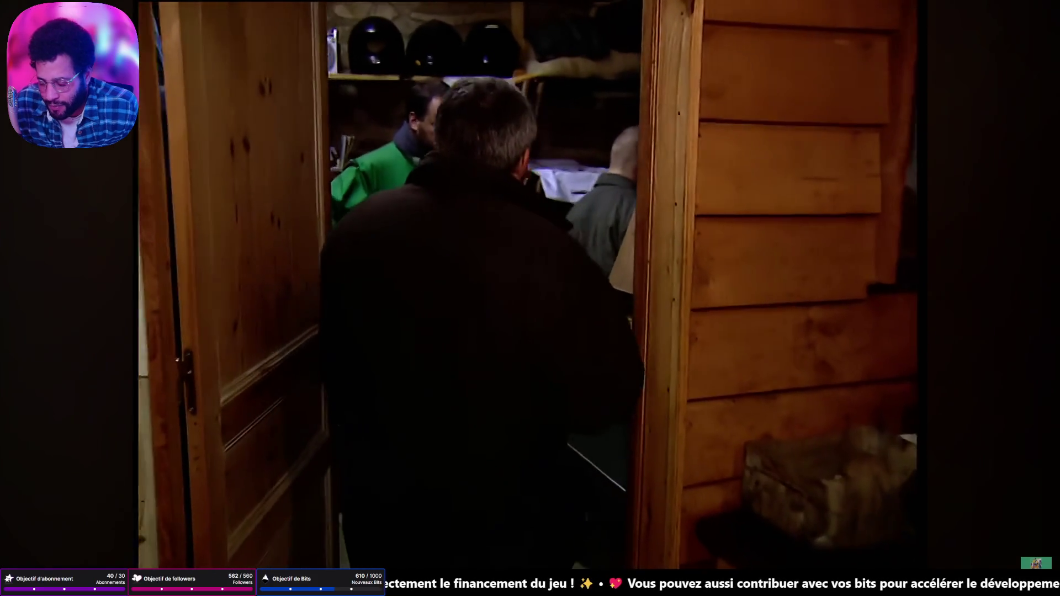
click(55, 489)
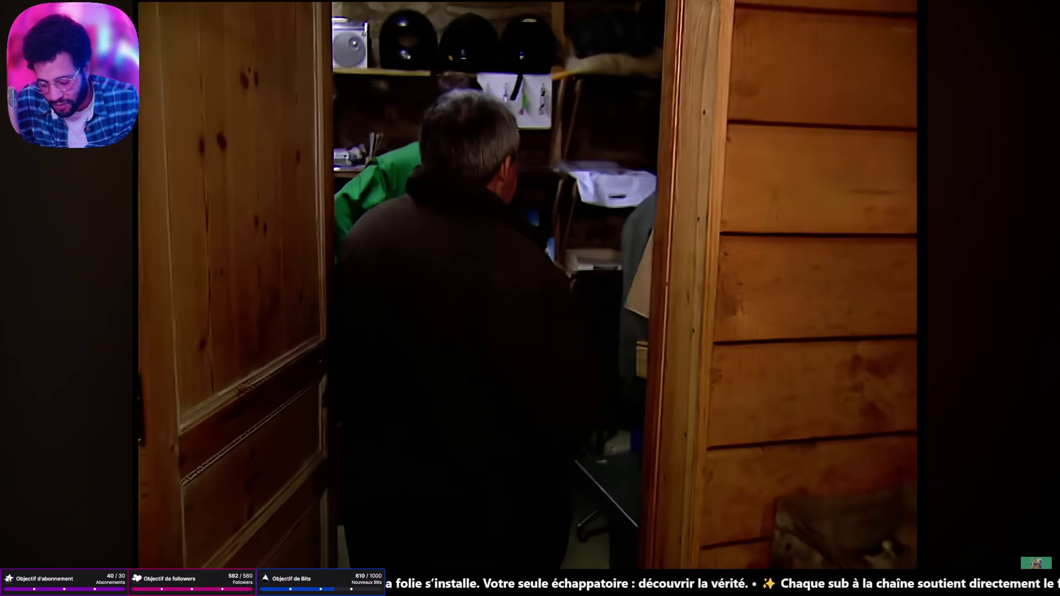
click(55, 490)
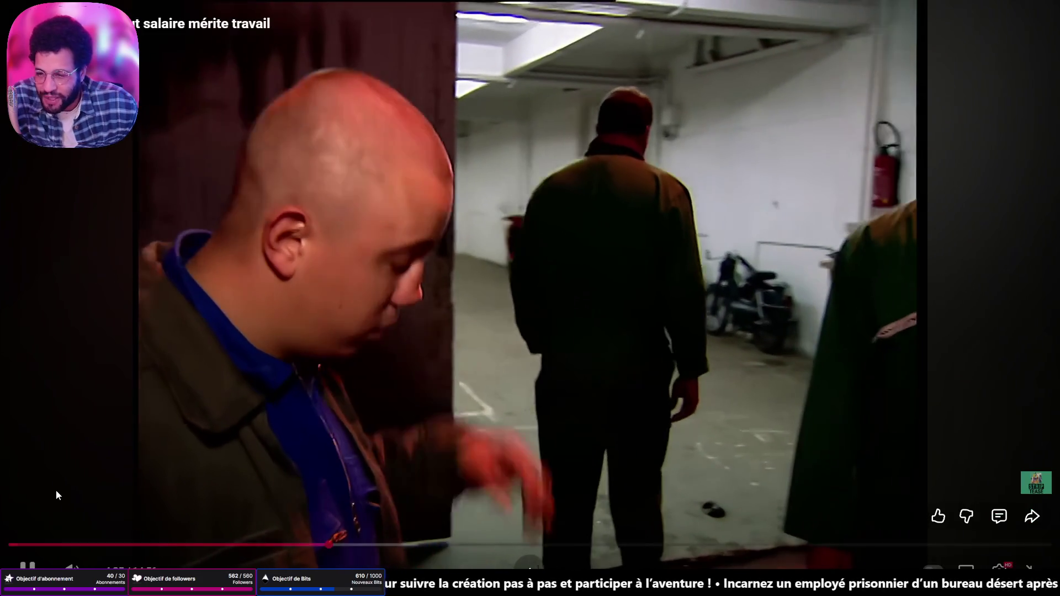
click(55, 489)
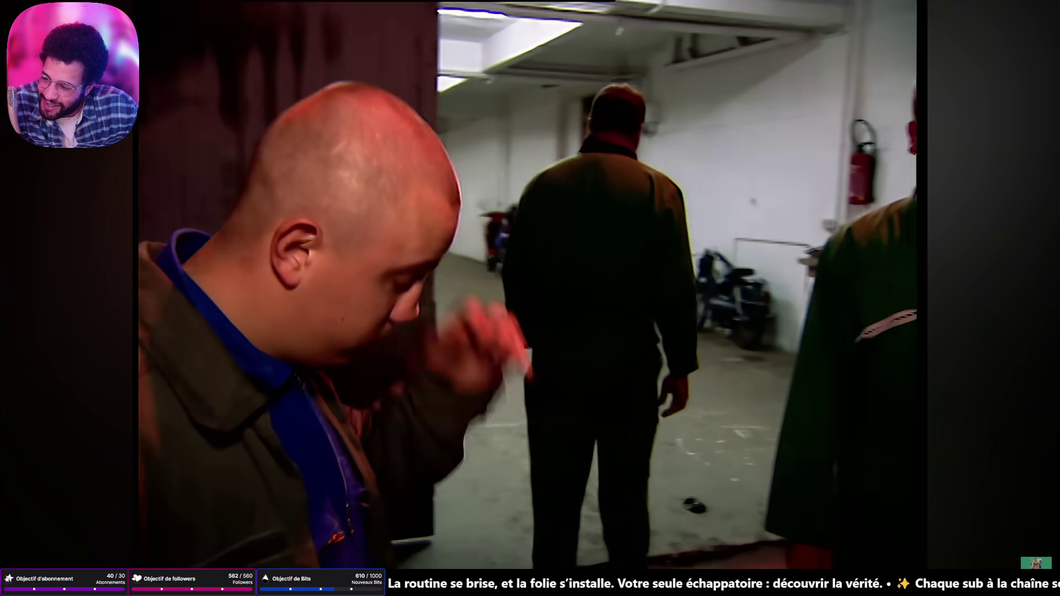
mouse_move(55, 489)
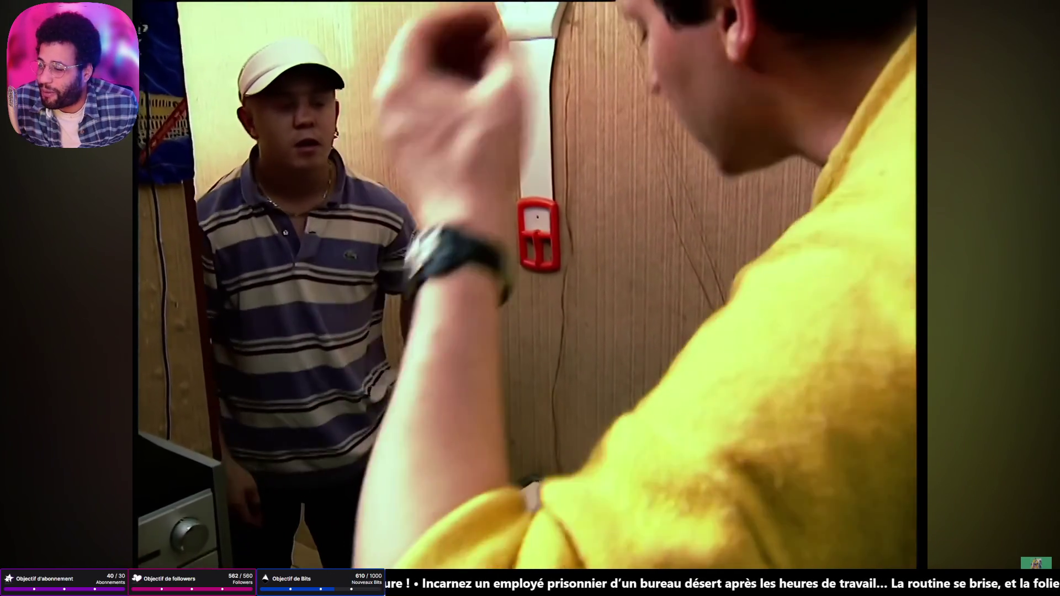
- Pause, rewind the documentary about ten seconds, and resume it to the credits
click(141, 179)
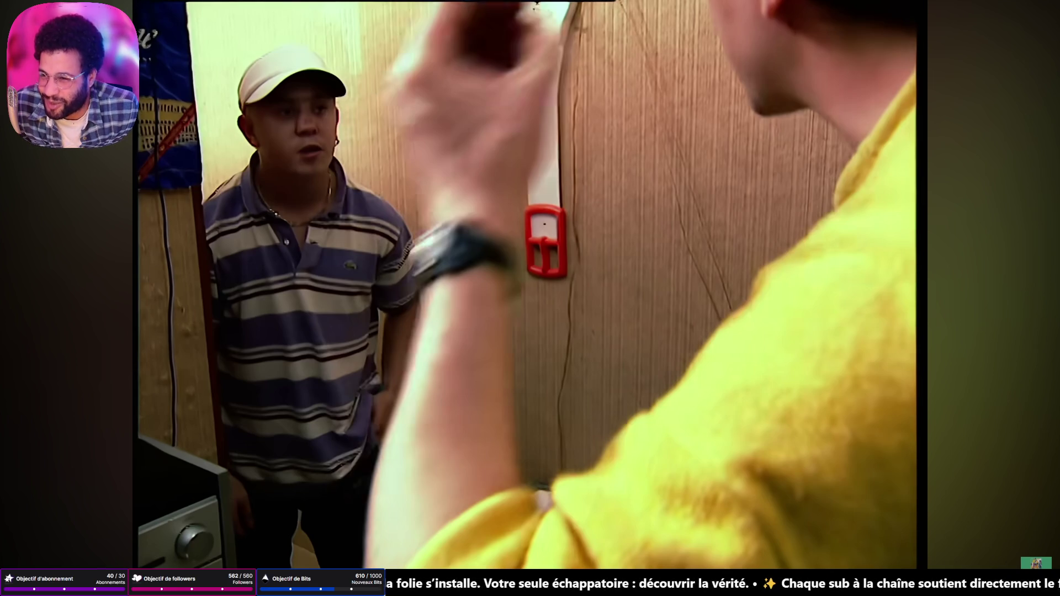
key(Left)
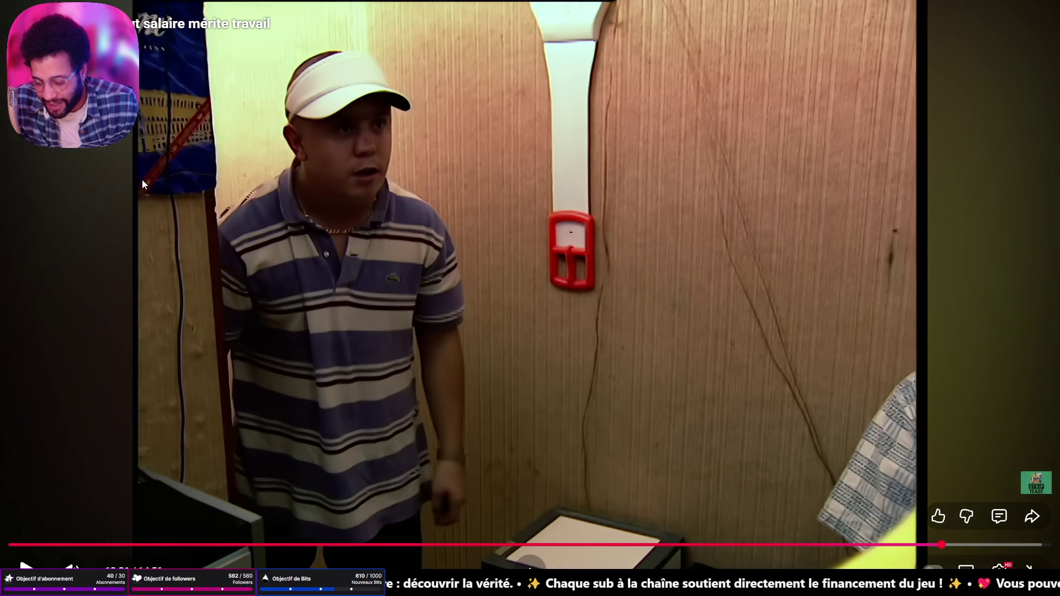
key(Left)
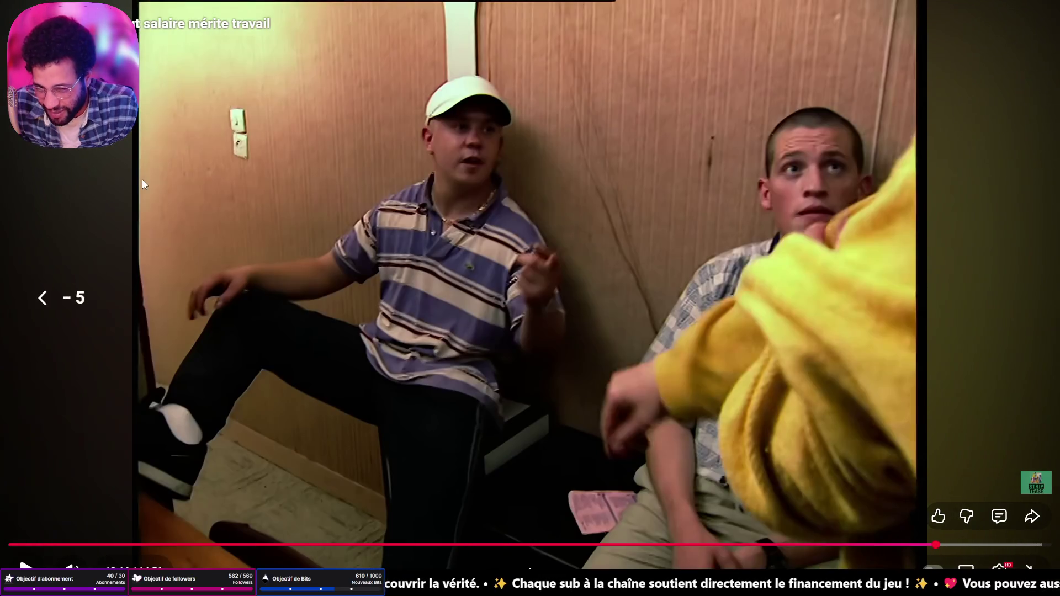
key(space)
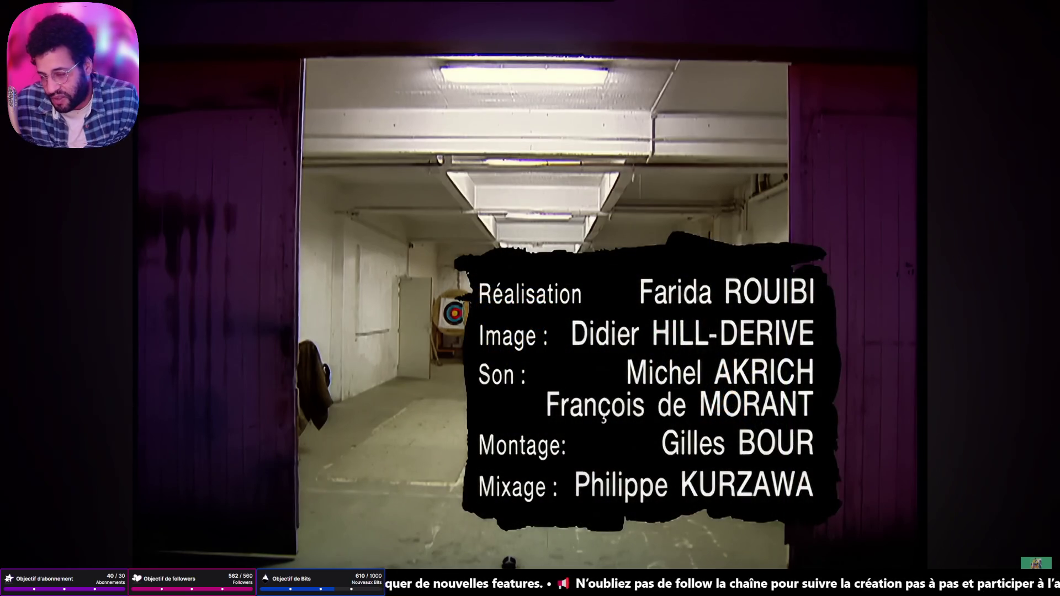
- Exit fullscreen, enlarge the browser window, and minimize it to show the BP_BrokenMug graph
key(Escape)
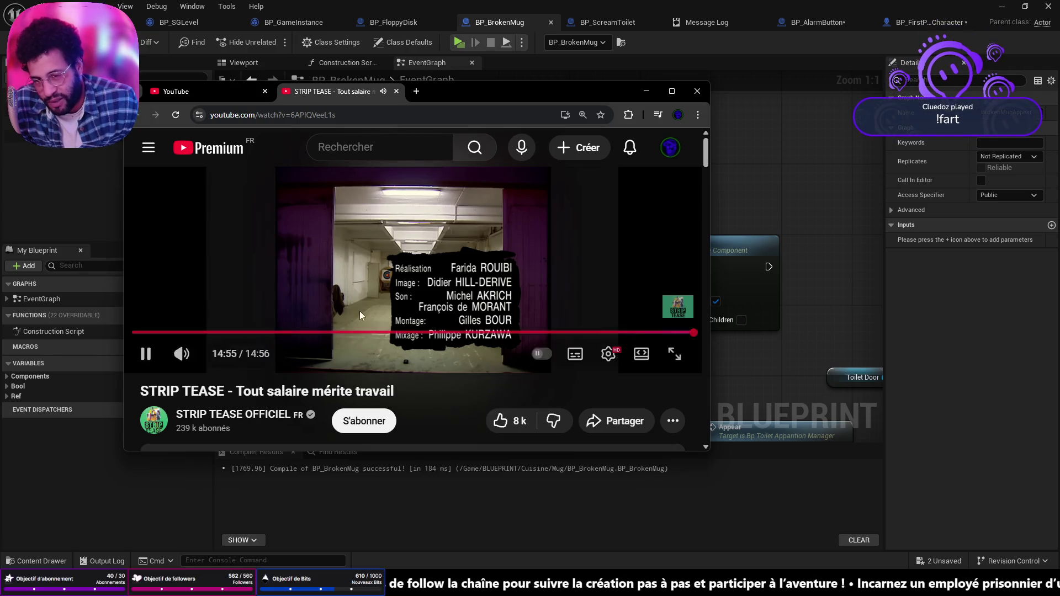
mouse_move(706, 455)
mouse_down()
mouse_move(734, 491)
mouse_move(823, 537)
mouse_up()
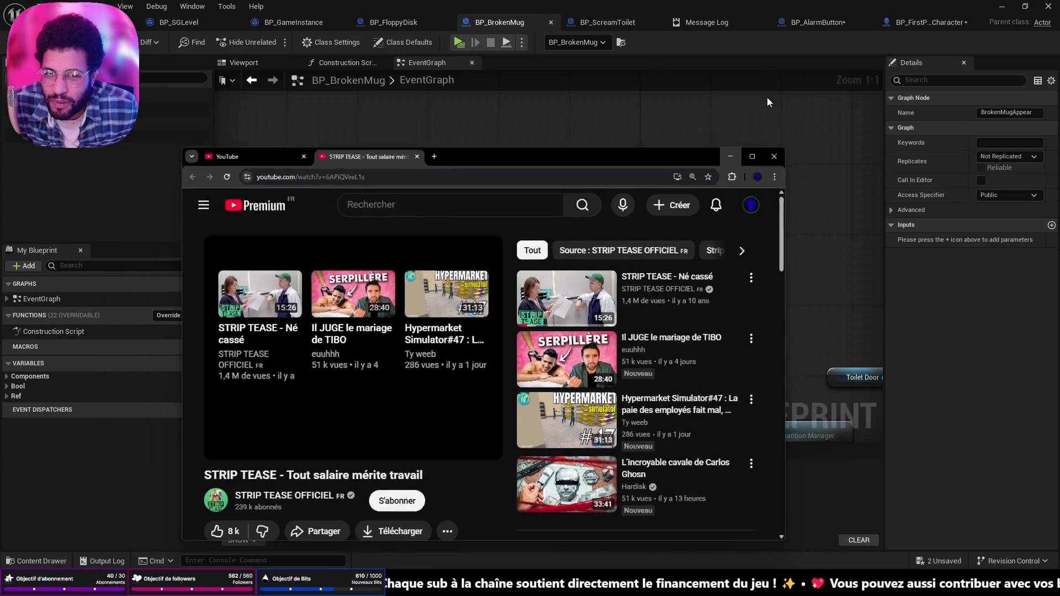
click(767, 98)
scroll(659, 207, down, 3)
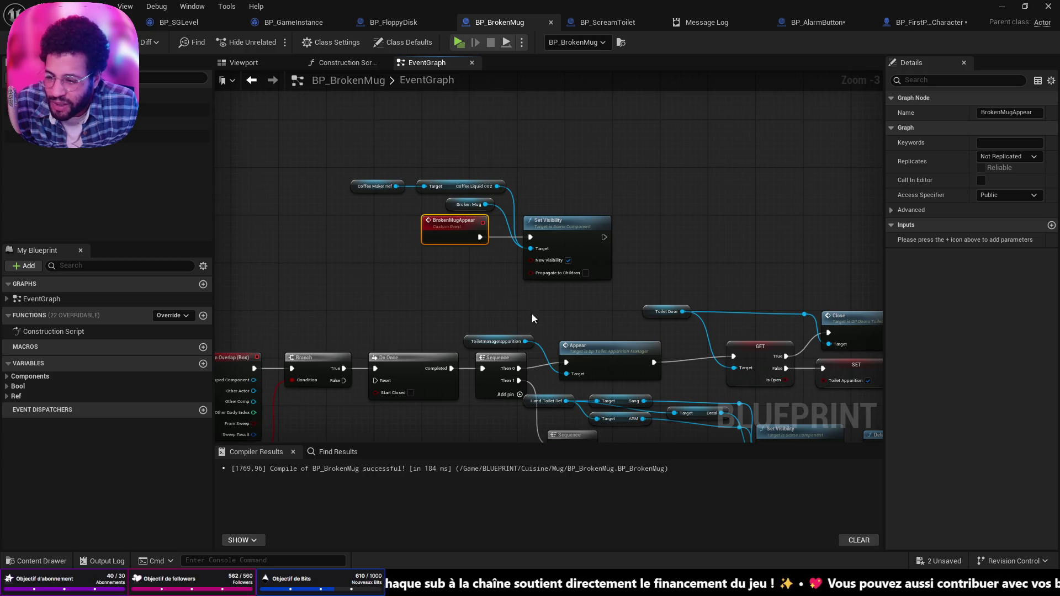
- Bring YouTube back over the editor and play 'STRIP TEASE - Né cassé' full screen
mouse_move(554, 586)
click(598, 532)
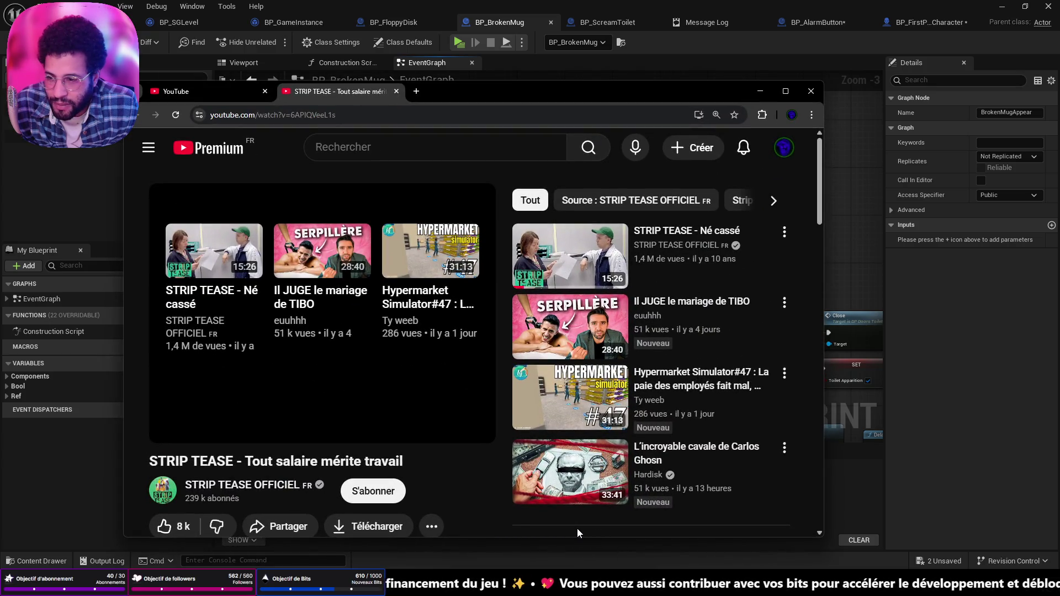
click(243, 241)
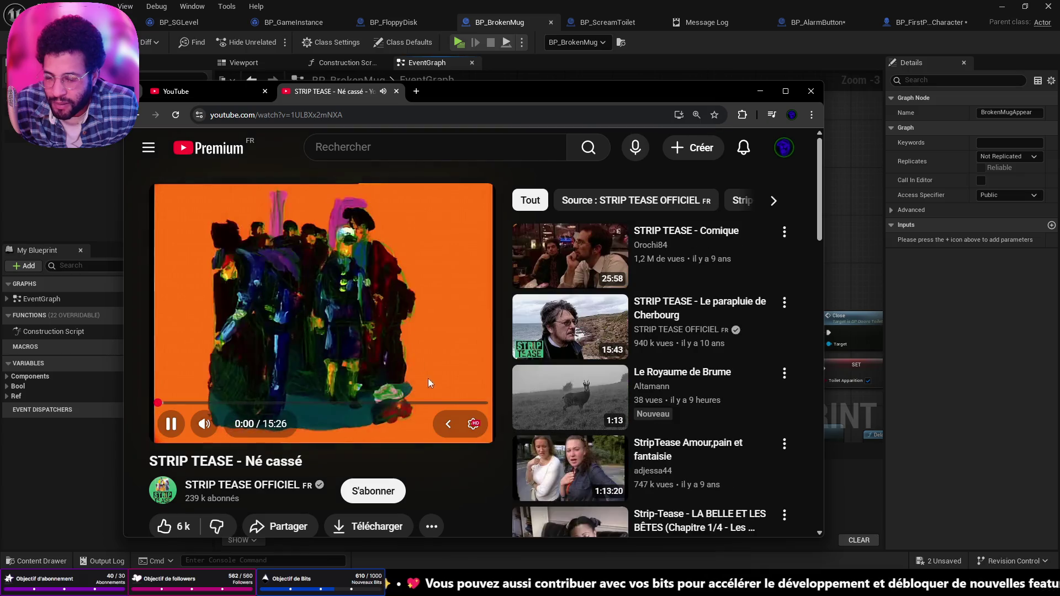
double_click(412, 300)
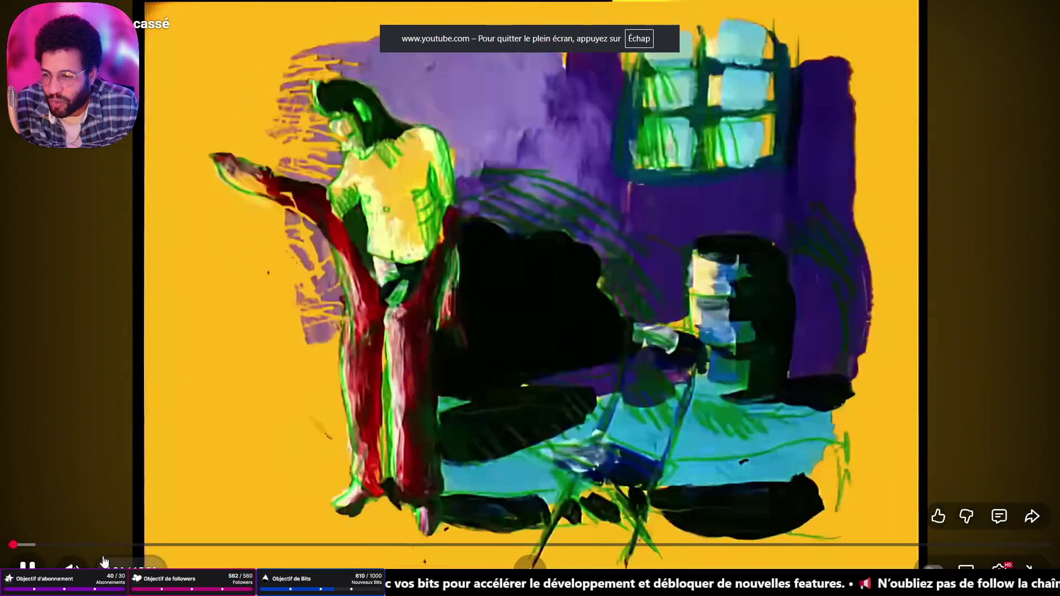
- Scrub the Né cassé video forward past its painted intro to the '5 ANS PLUS TARD' scene
drag(19, 545, 34, 547)
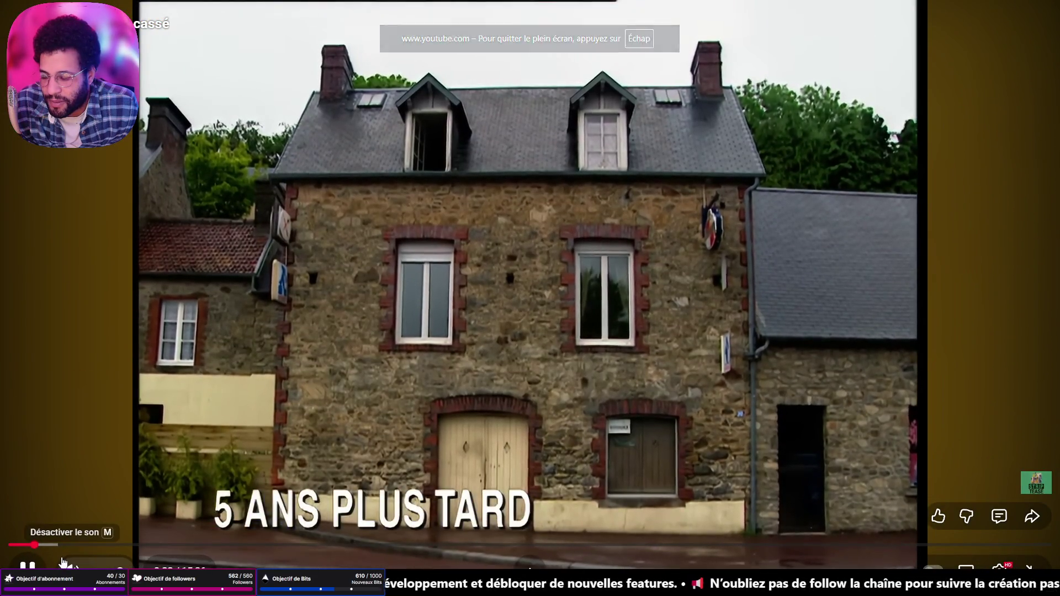